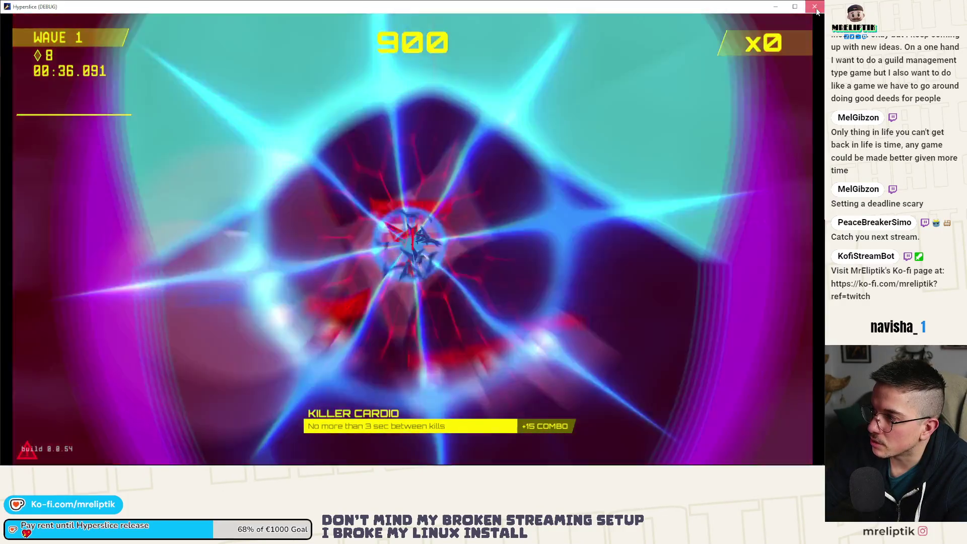
# Step: Close the running game and review ray_walls, global_position and target in choose_next_teleport
pyautogui.click(815, 7)
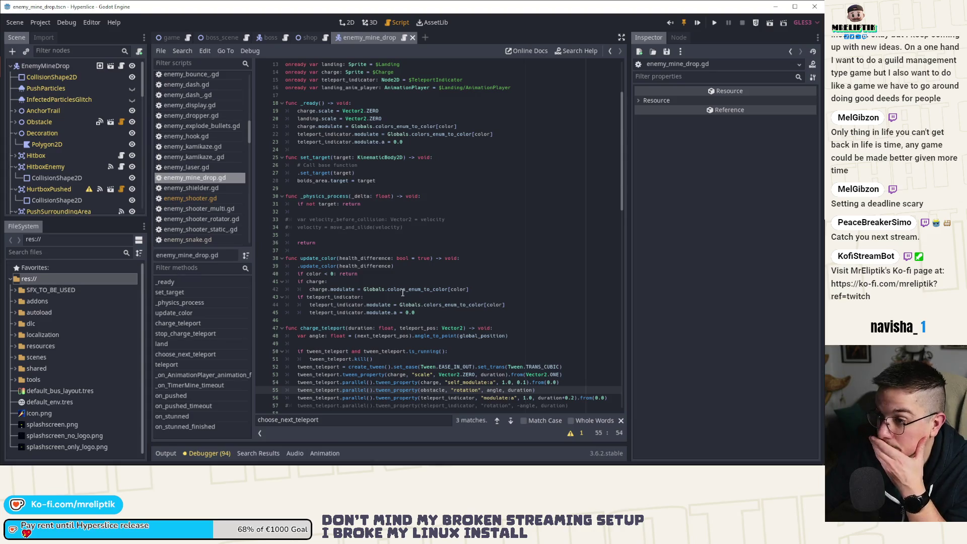
pyautogui.scroll(-6, 403, 292)
pyautogui.scroll(-4, 414, 248)
pyautogui.scroll(2, 412, 268)
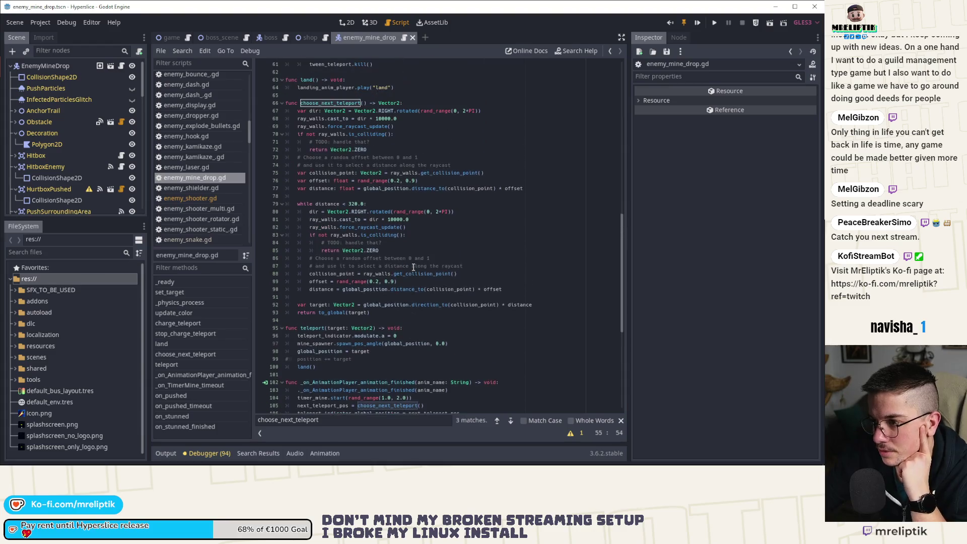
pyautogui.click(418, 173)
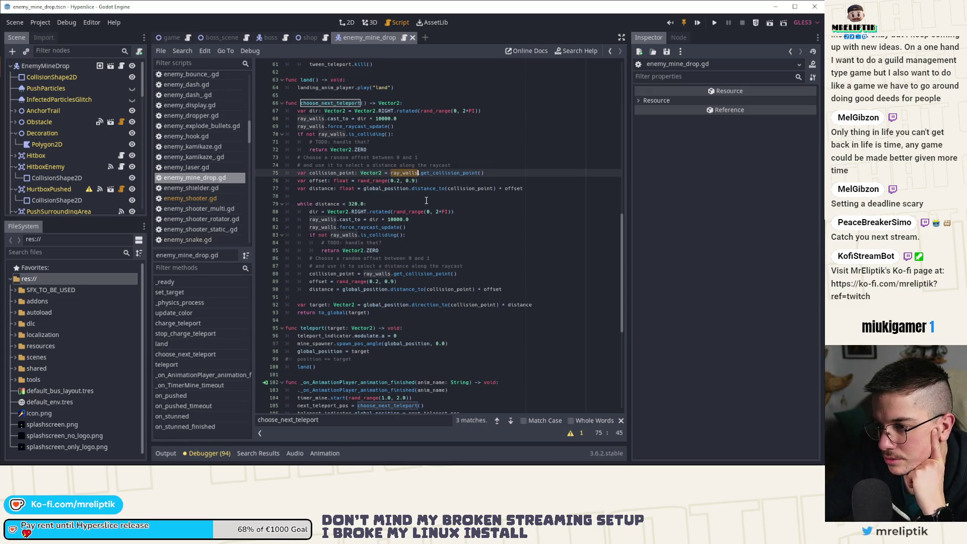
pyautogui.click(388, 289)
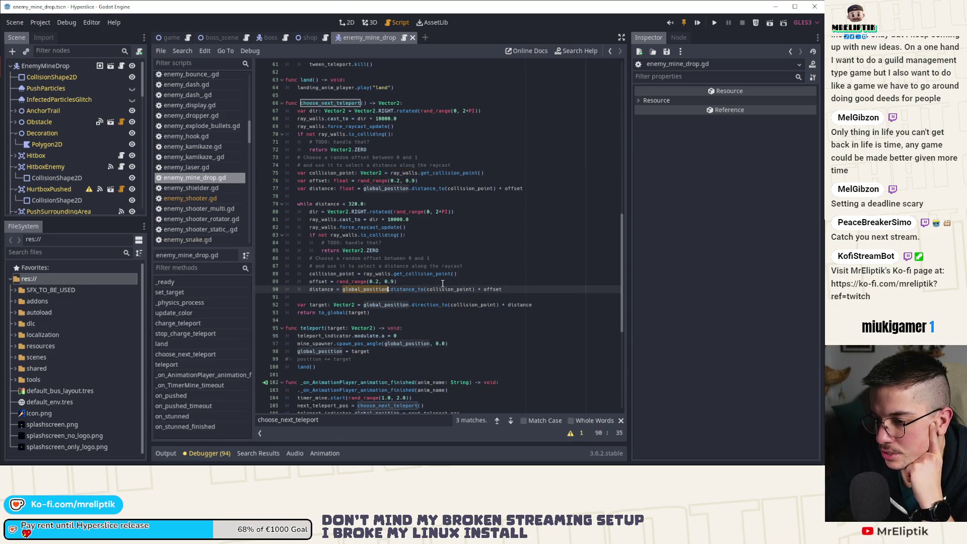
pyautogui.click(368, 312)
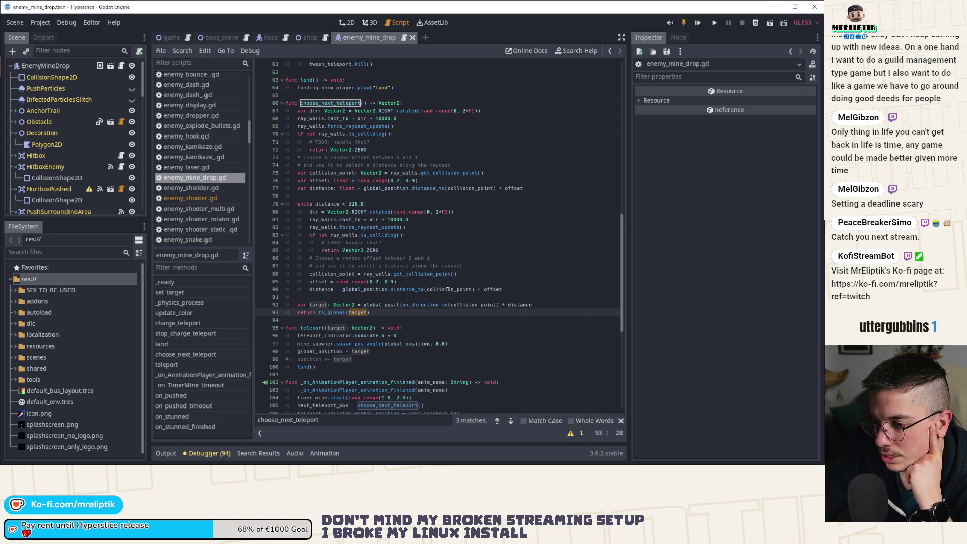
# Step: Examine the distance calculation on line 90 word by word
pyautogui.click(396, 275)
pyautogui.click(401, 290)
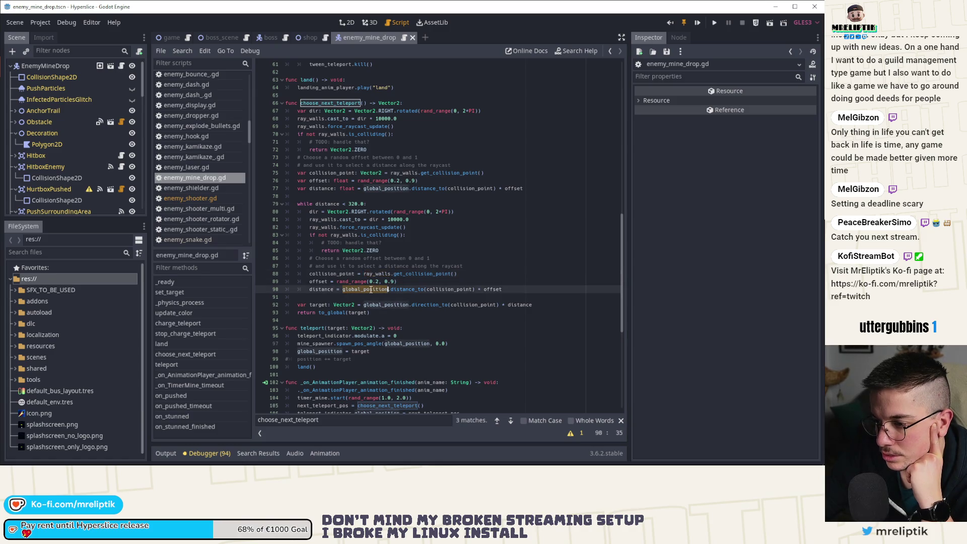
pyautogui.hotkey('ctrl', 'Left')
pyautogui.hotkey('ctrl', 'Left')
pyautogui.hotkey('ctrl', 'Right')
pyautogui.hotkey('ctrl', 'Right')
pyautogui.hotkey('ctrl', 'Right')
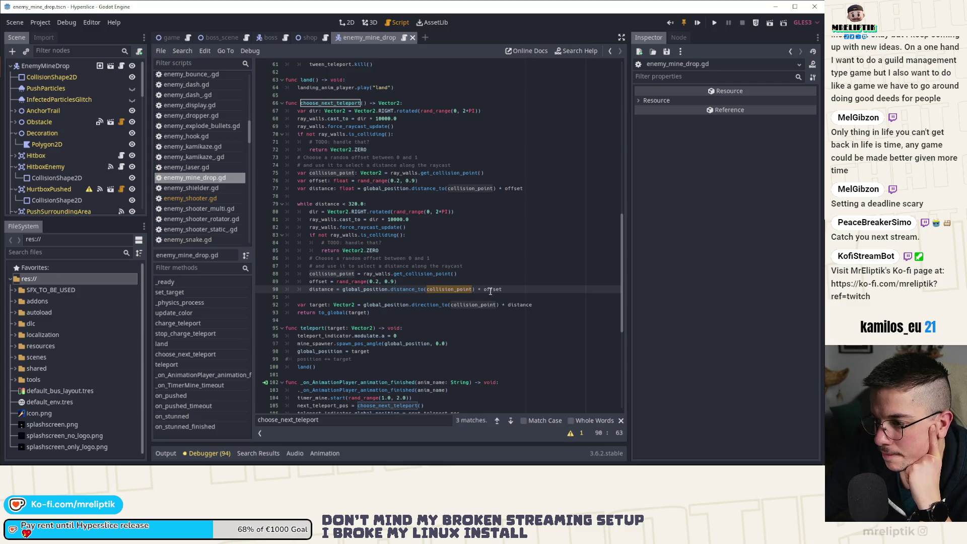
# Step: Study line 92's direction_to and collision_point expression, then open RayCast2D docs for get_collision_point
pyautogui.doubleClick(397, 305)
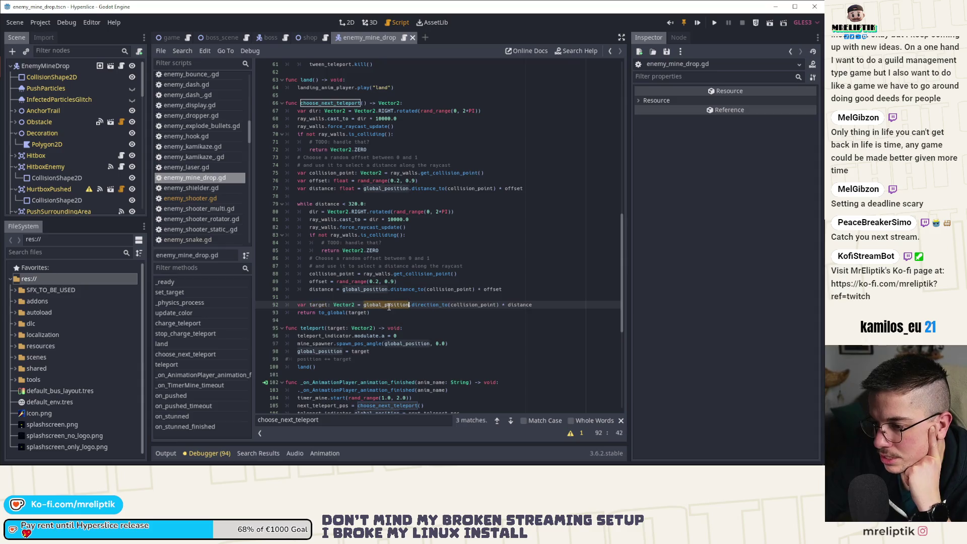
pyautogui.doubleClick(426, 306)
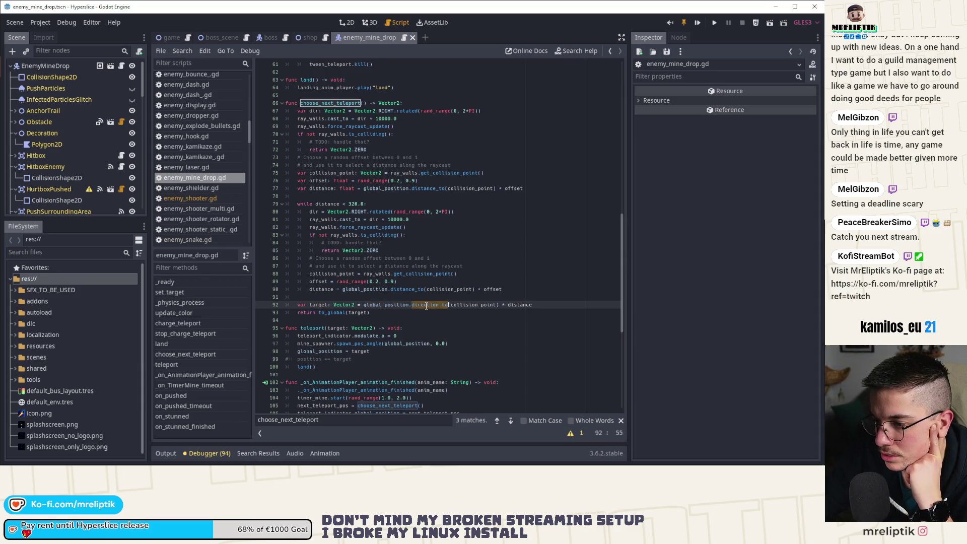
pyautogui.doubleClick(466, 306)
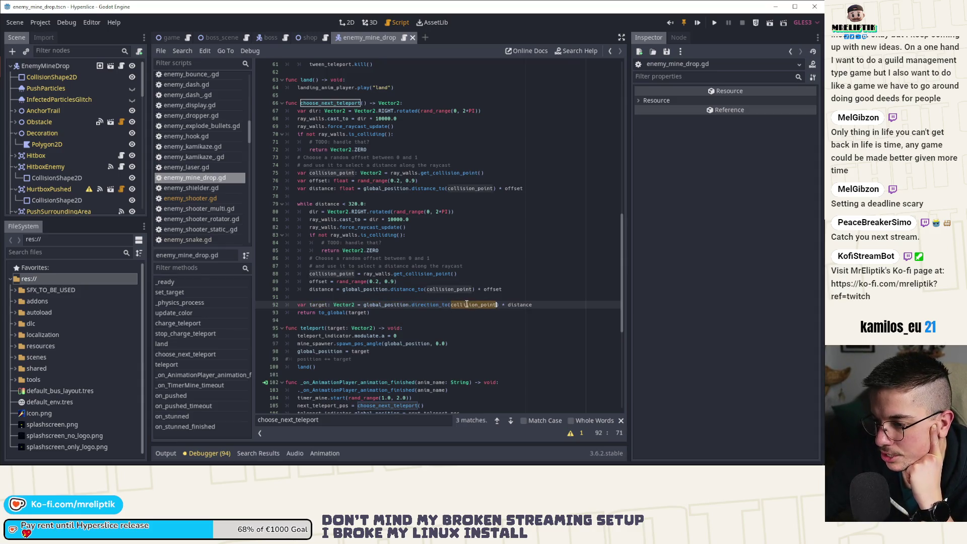
pyautogui.doubleClick(518, 305)
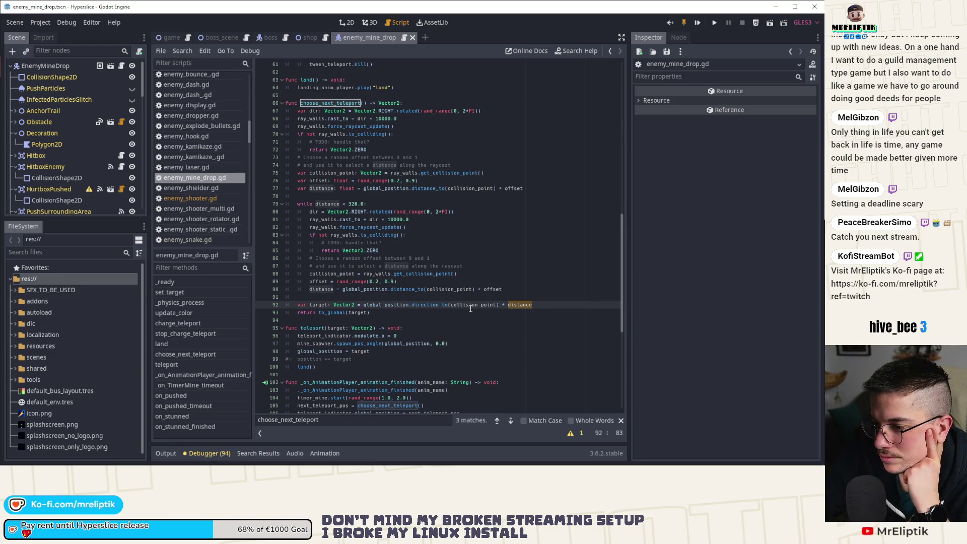
pyautogui.click(470, 308)
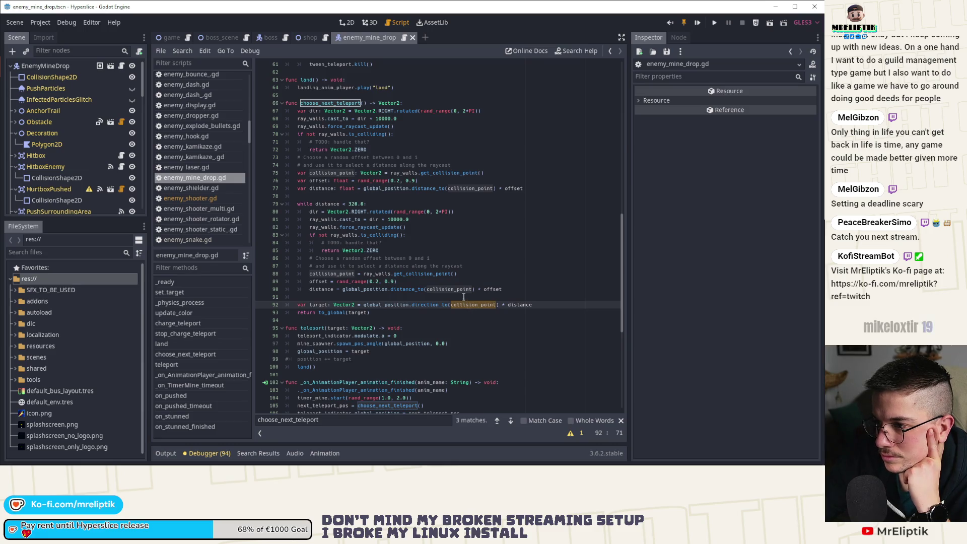
pyautogui.doubleClick(452, 173)
pyautogui.keyDown('ctrl'); pyautogui.click(450, 174); pyautogui.keyUp('ctrl')
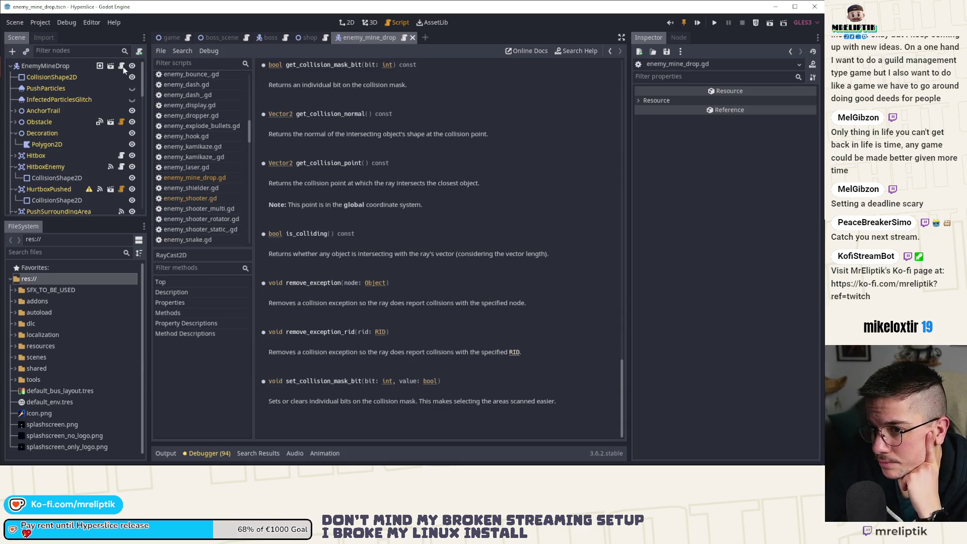
# Step: Return to enemy_mine_drop.gd and inspect the timer_mine usage on line 107
pyautogui.click(195, 177)
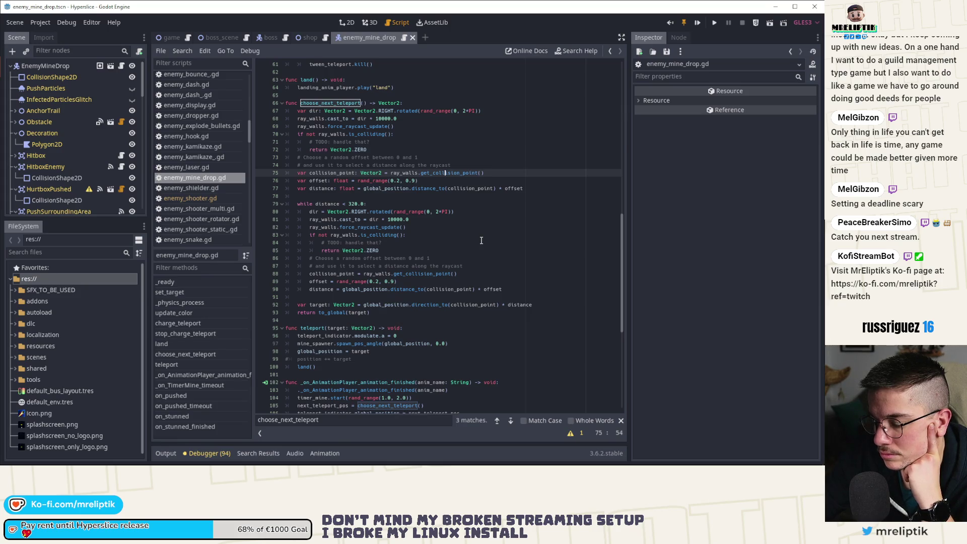
pyautogui.scroll(-3, 481, 241)
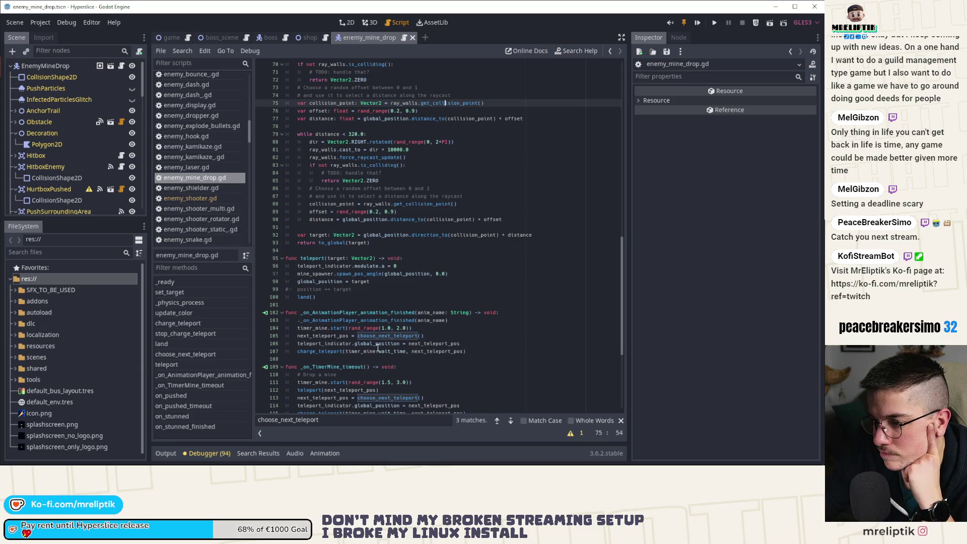
pyautogui.click(375, 351)
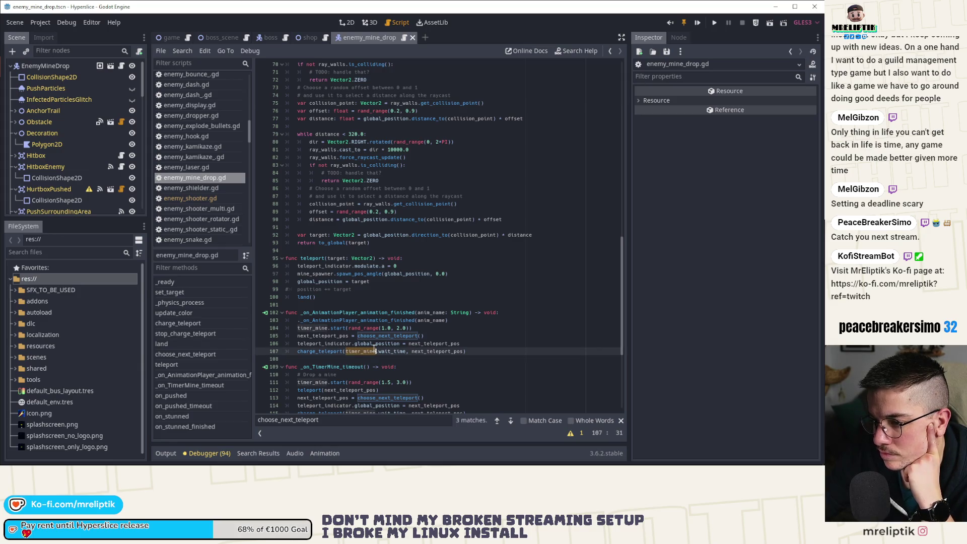
# Step: Scroll through the teleport and mine-timer code, then run the project with F5
pyautogui.scroll(-2, 374, 349)
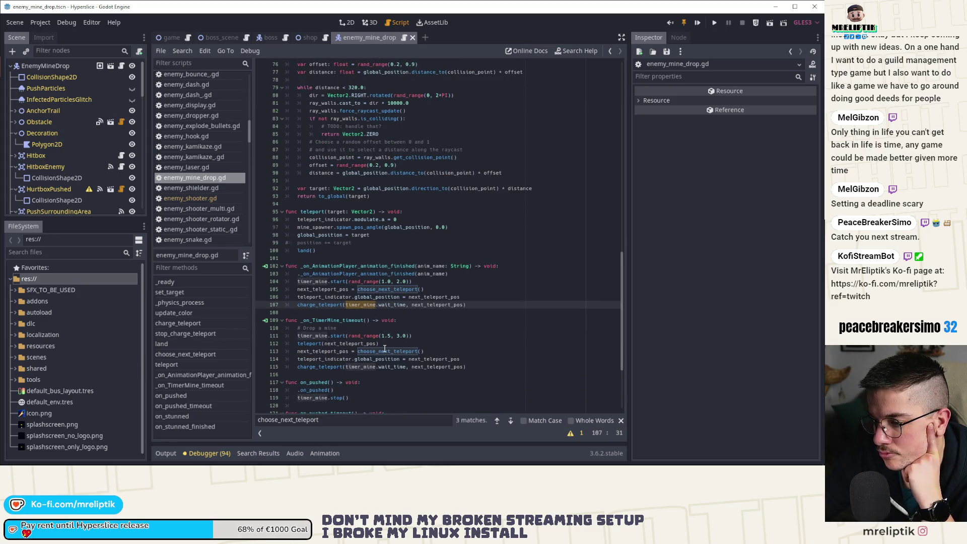
pyautogui.scroll(-3, 384, 349)
pyautogui.scroll(-2, 393, 339)
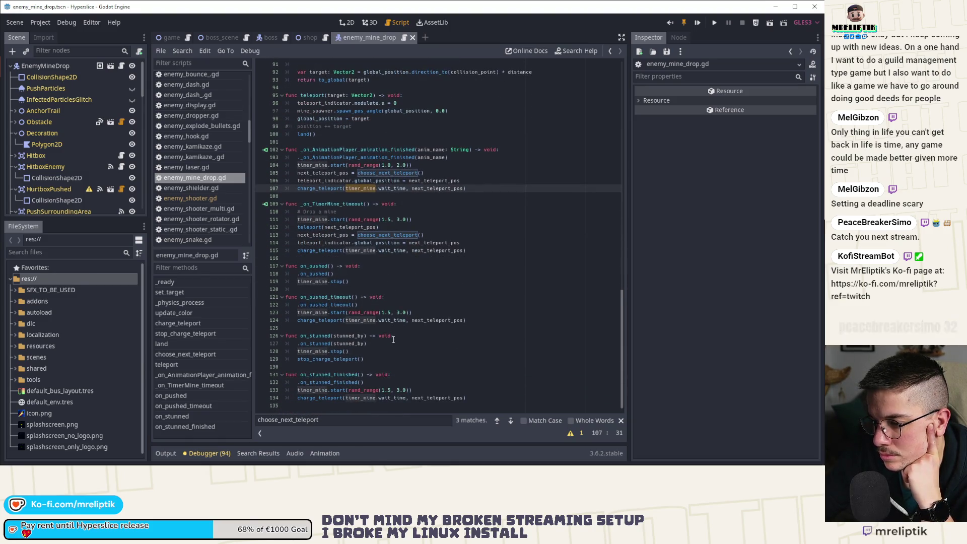
pyautogui.scroll(18, 393, 340)
pyautogui.scroll(5, 395, 339)
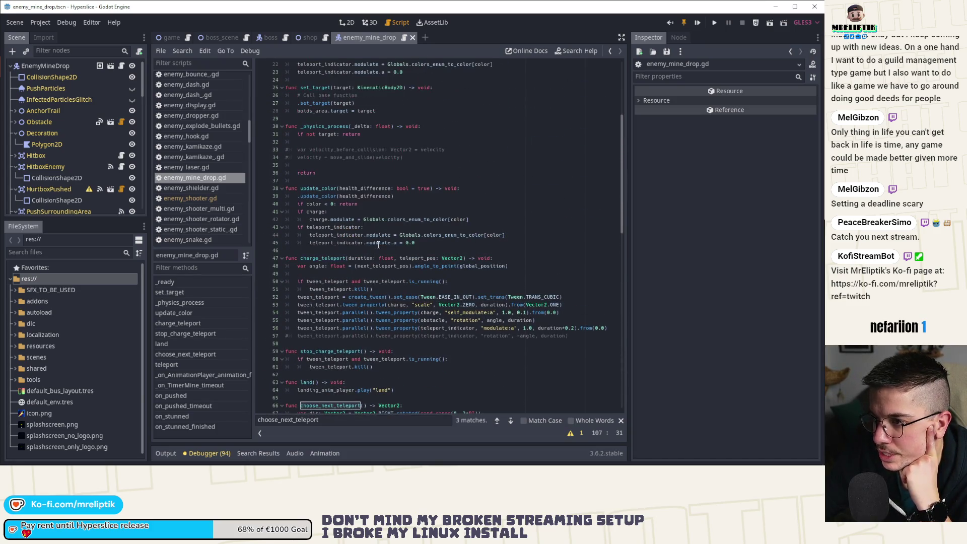
pyautogui.scroll(6, 378, 245)
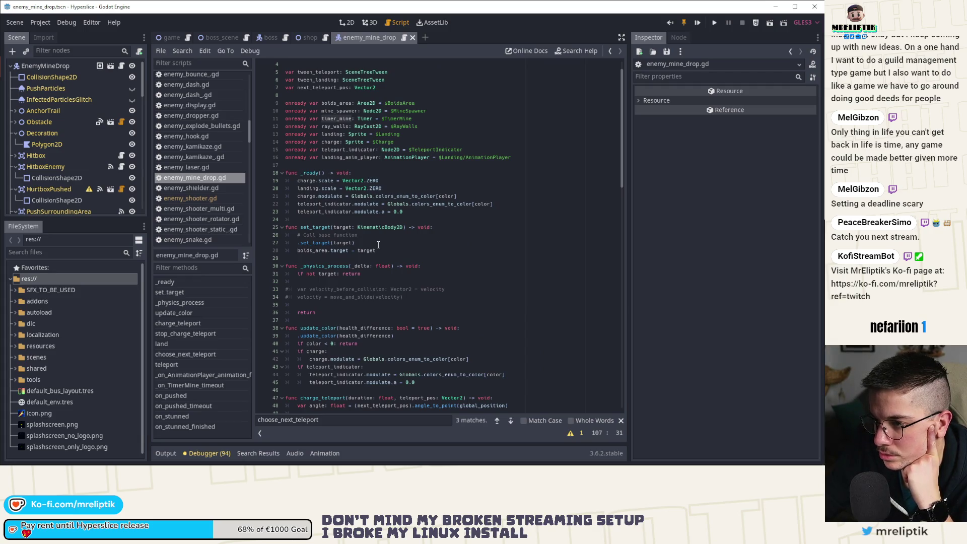
pyautogui.scroll(1, 378, 244)
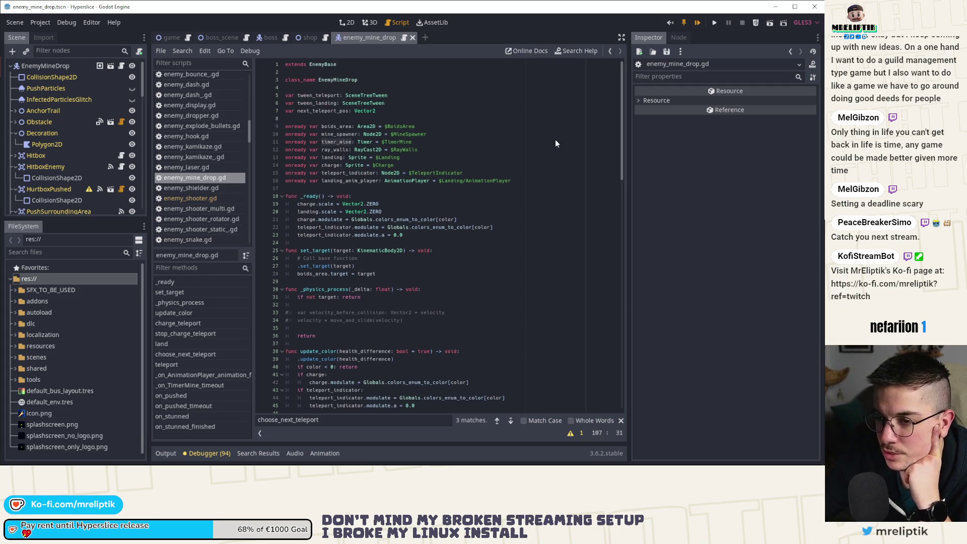
pyautogui.press('F5')
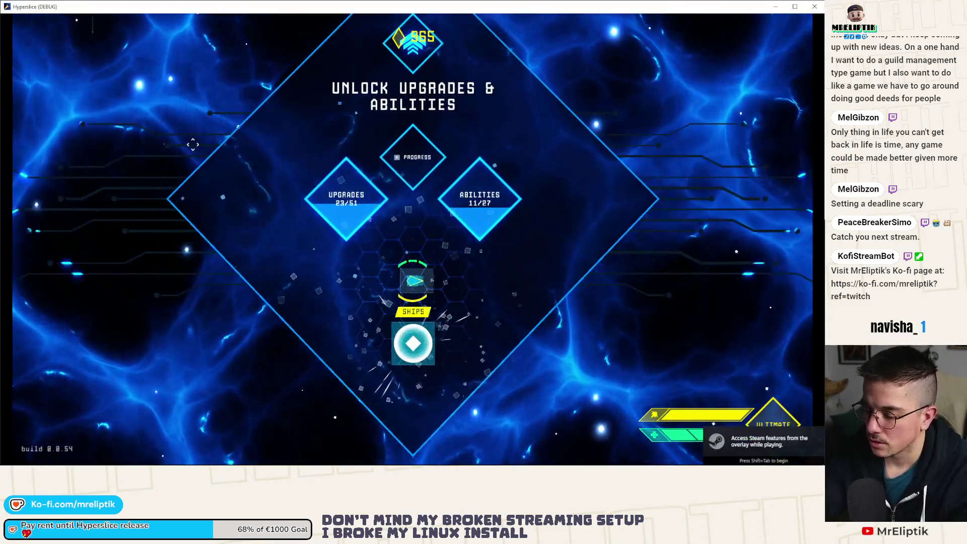
# Step: Start a run, spawn EnemyMineDrop enemies from the dev console, and dash through them
pyautogui.click(413, 343)
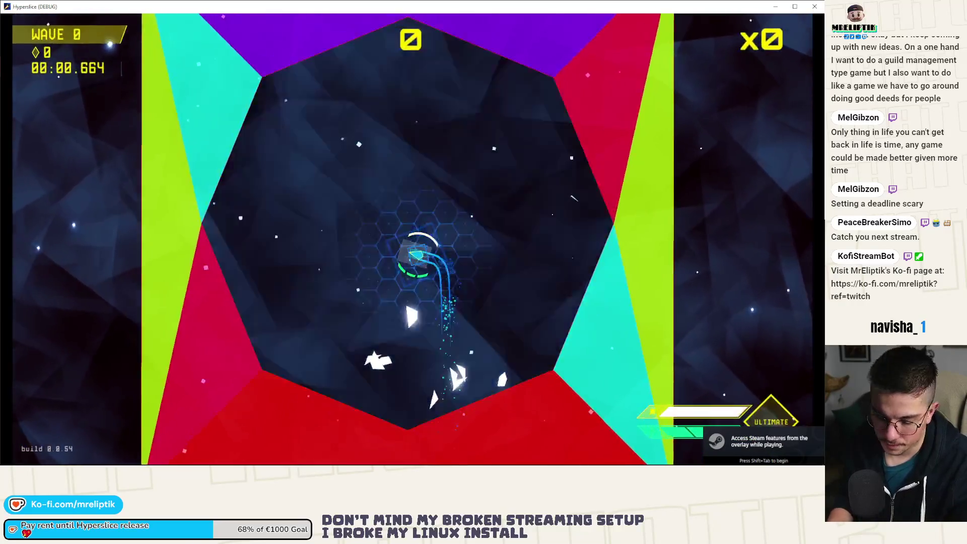
pyautogui.press('`')
pyautogui.press('Up')
pyautogui.press('Return')
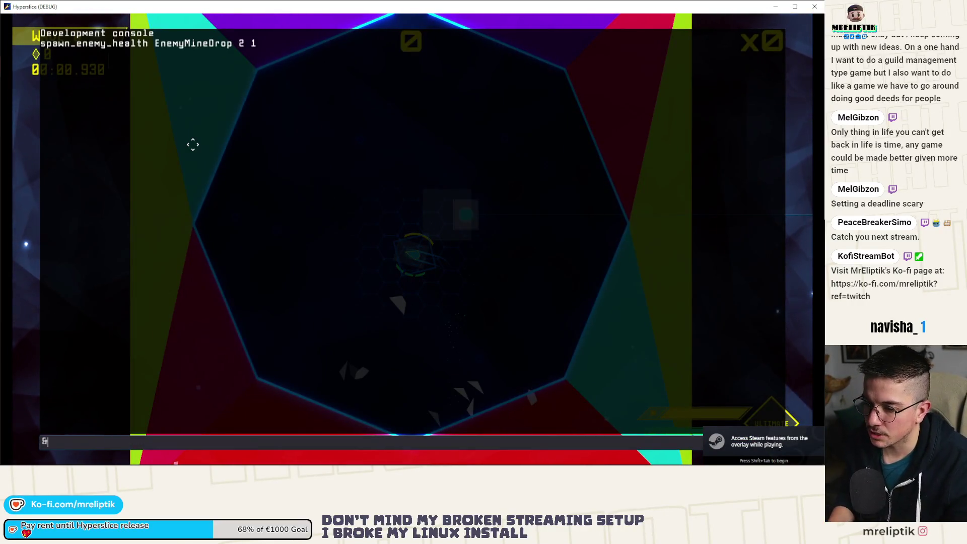
pyautogui.press('`')
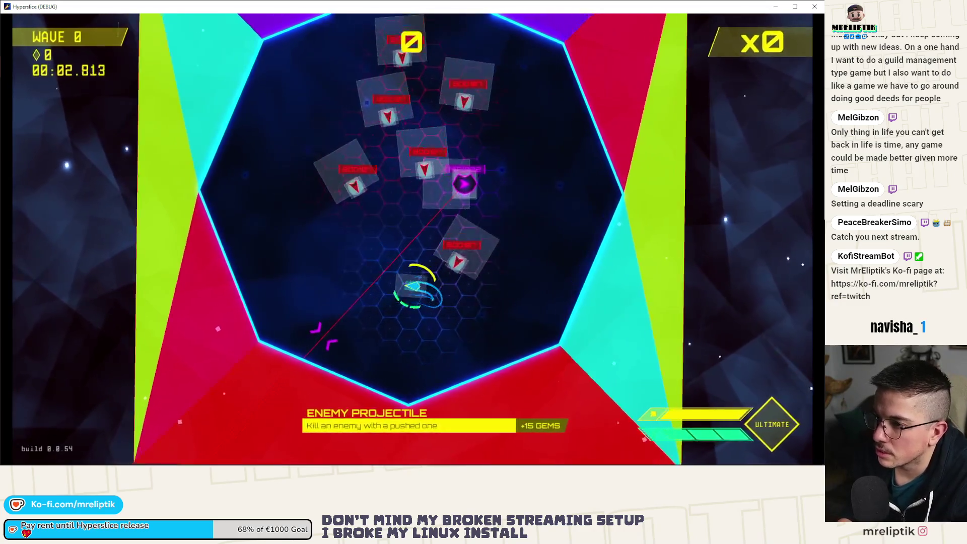
pyautogui.click(428, 179)
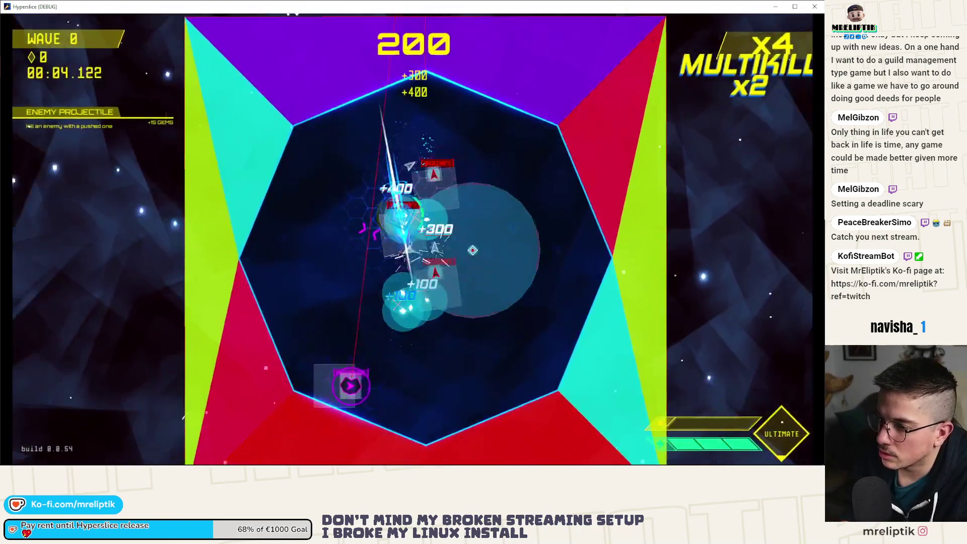
pyautogui.click(428, 179)
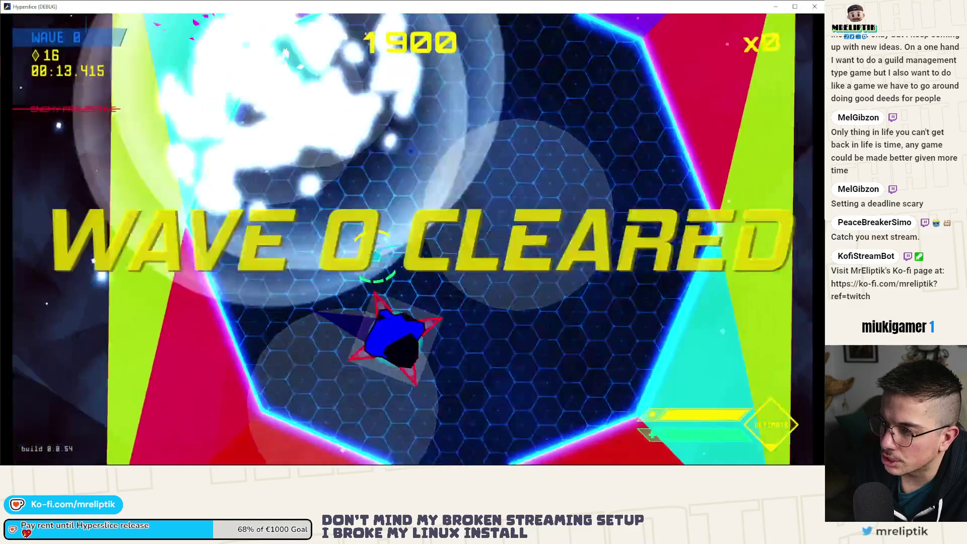
# Step: Play on to wave 2, pause to check run stats, and minimize the game
pyautogui.press('`')
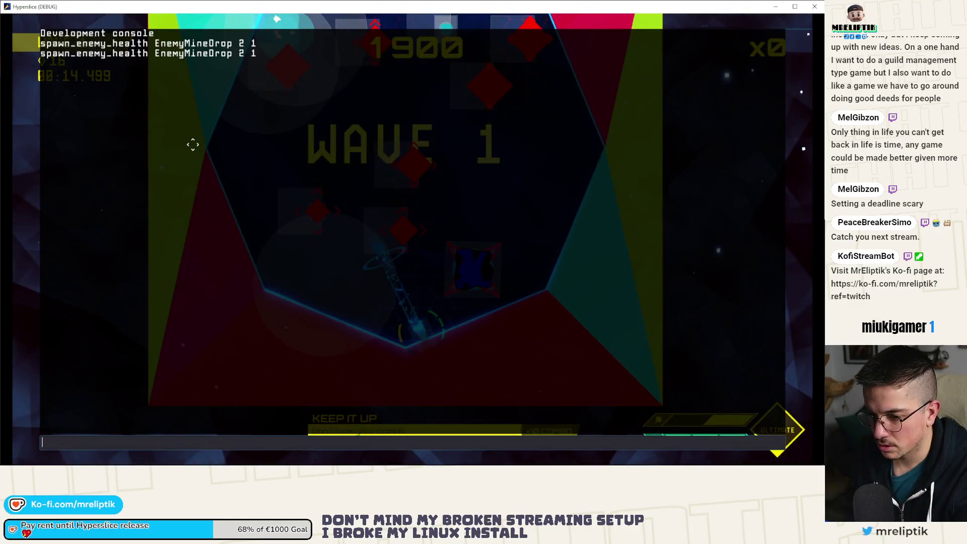
pyautogui.press('`')
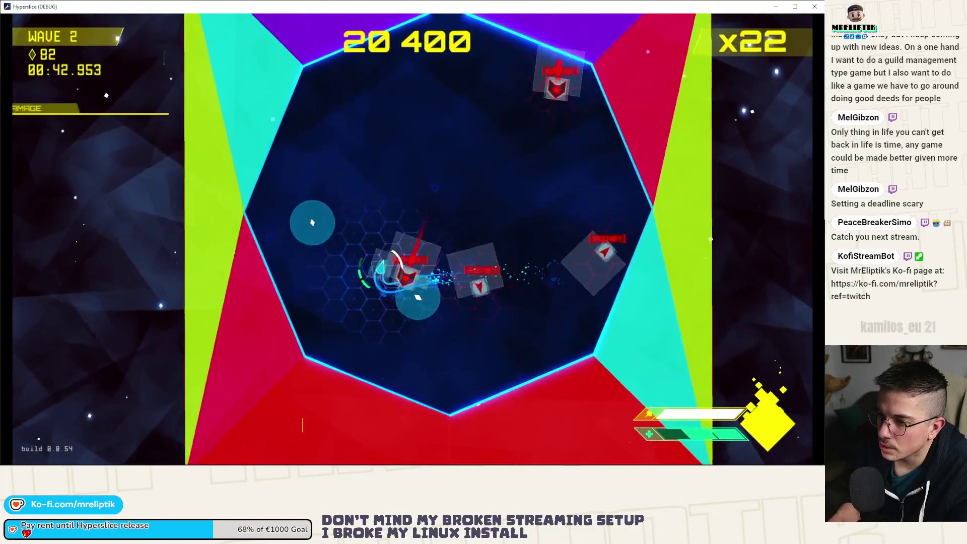
pyautogui.press('Escape')
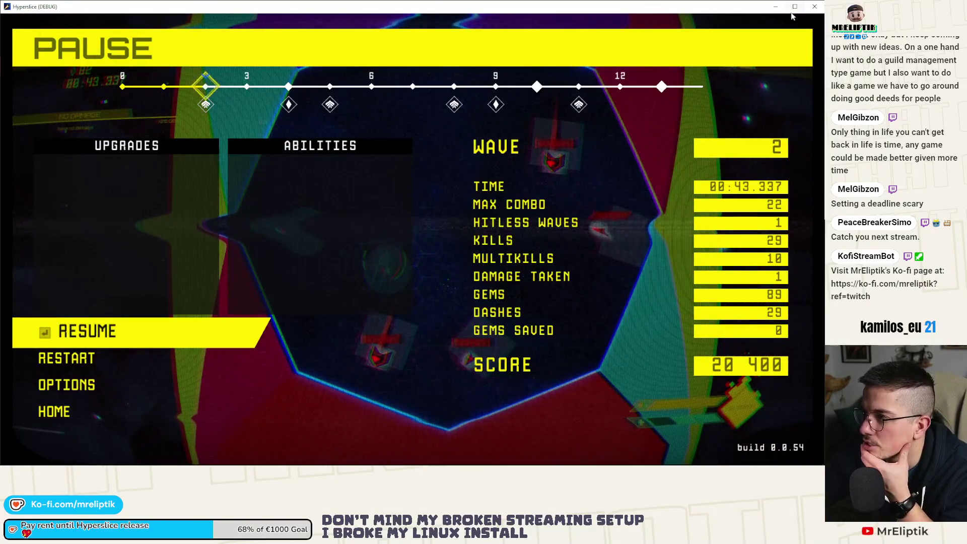
pyautogui.click(776, 7)
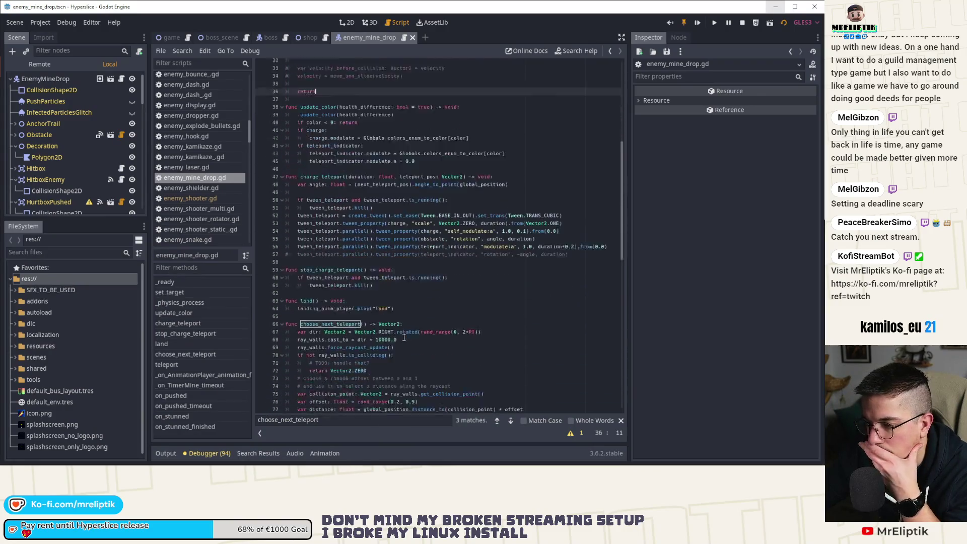
# Step: Highlight every use of ray_walls, global_position and target in choose_next_teleport
pyautogui.scroll(-10, 520, 299)
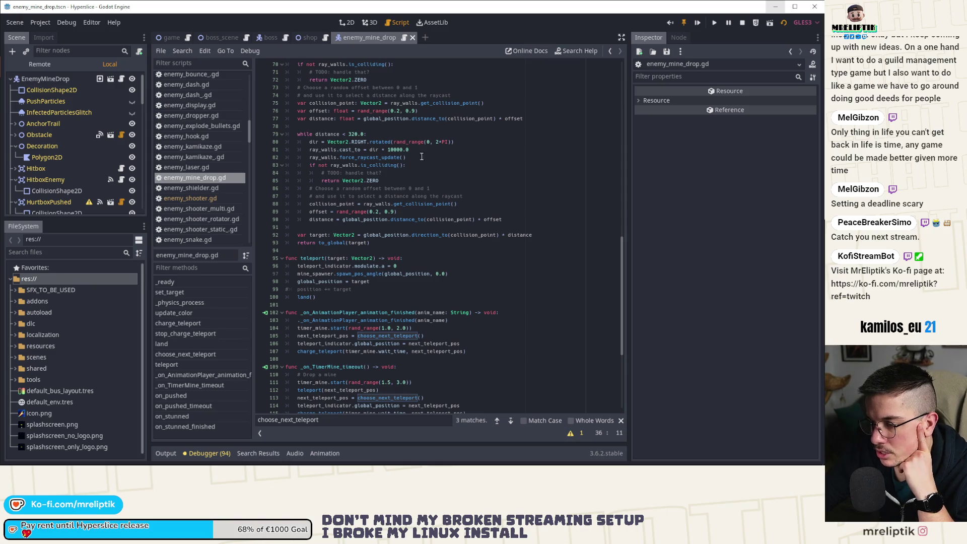
pyautogui.scroll(2, 338, 169)
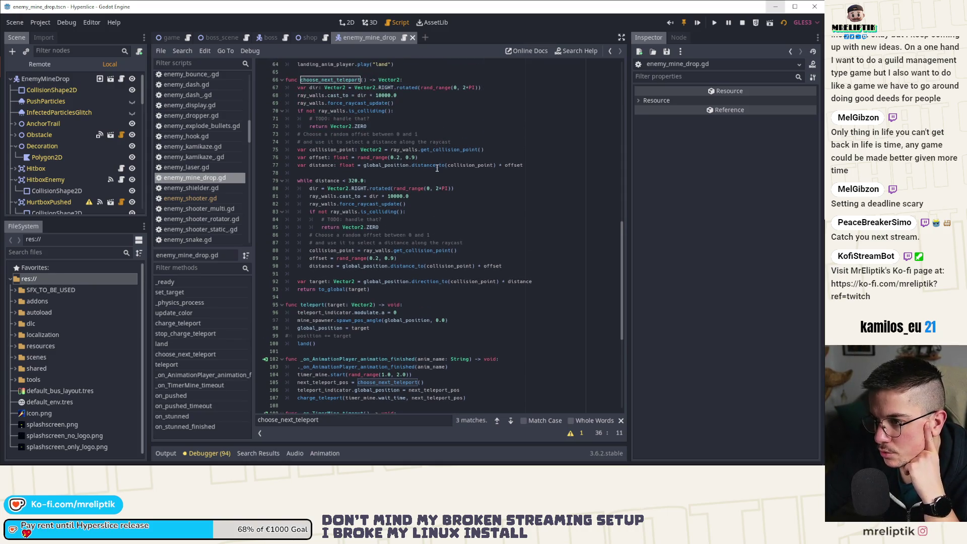
pyautogui.doubleClick(403, 151)
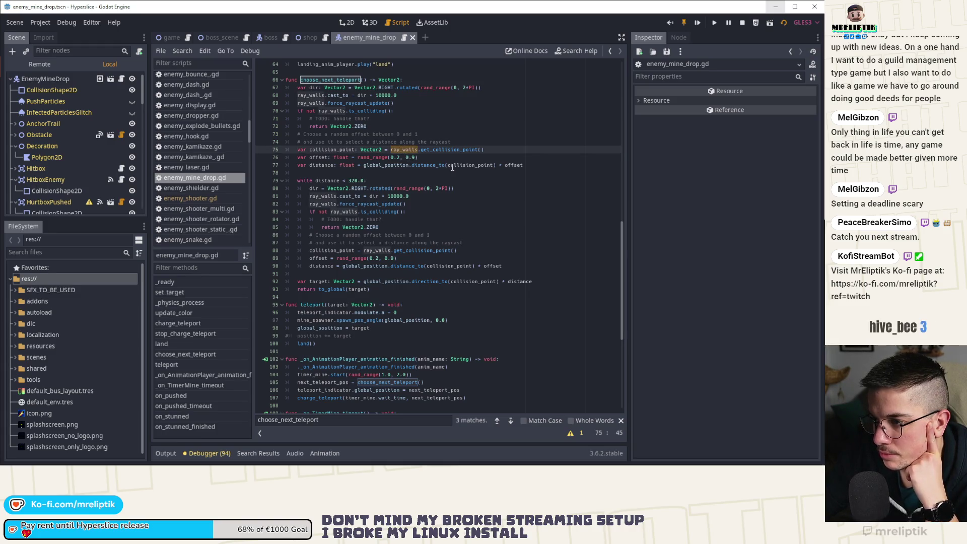
pyautogui.doubleClick(378, 166)
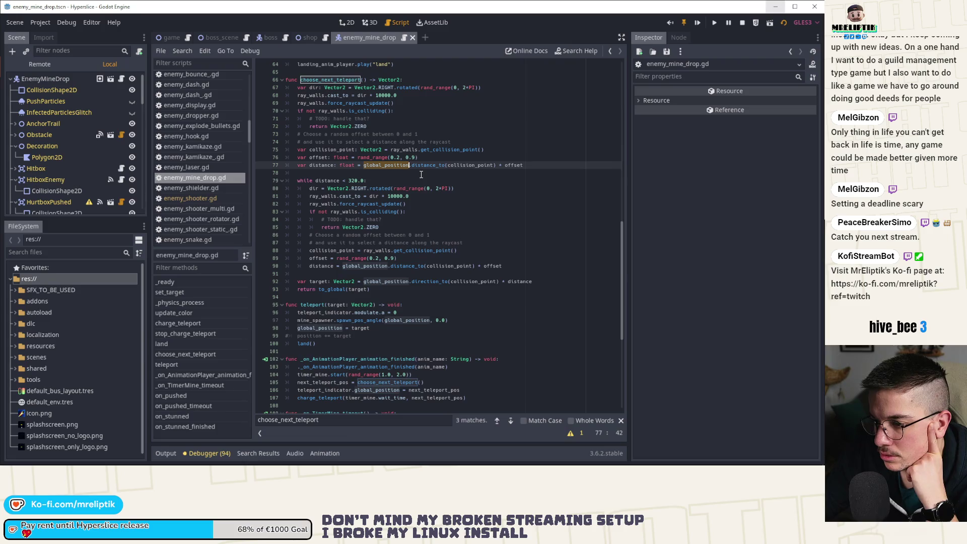
pyautogui.doubleClick(361, 328)
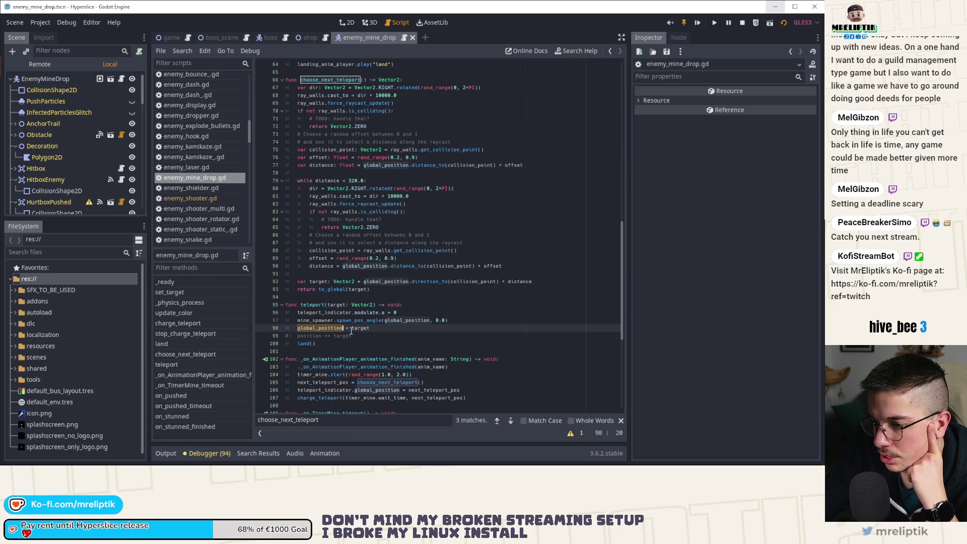
# Step: Open the Node2D documentation for to_global from the return statement on line 93
pyautogui.click(350, 282)
pyautogui.click(328, 288)
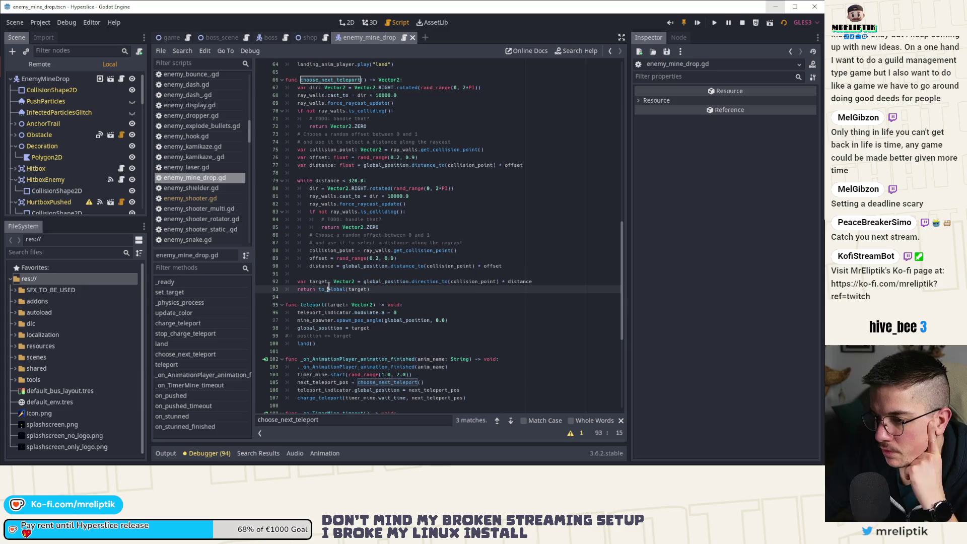
pyautogui.click(331, 289)
pyautogui.keyDown('ctrl'); pyautogui.click(333, 291); pyautogui.keyUp('ctrl')
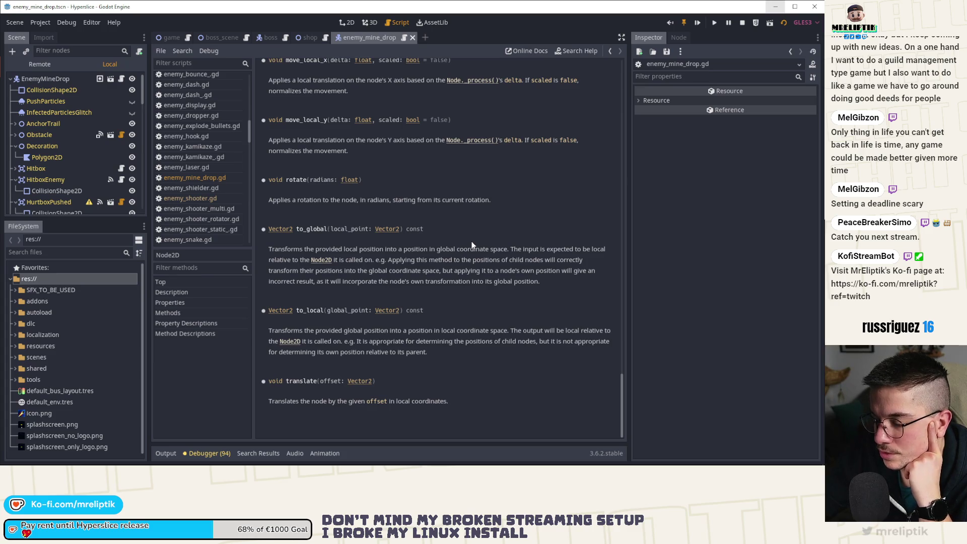
# Step: Return to enemy_mine_drop.gd via the script icon beside EnemyMineDrop in the Scene dock
pyautogui.click(122, 79)
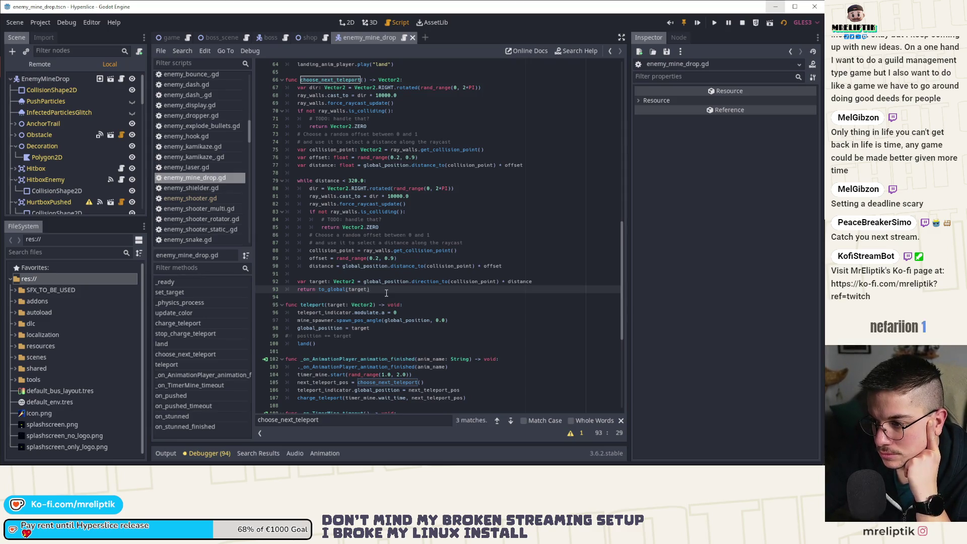
# Step: Replace to_global(target) on line 93 with global_position + target and save the script
pyautogui.hotkey('ctrl', 'shift', 'Left')
pyautogui.hotkey('ctrl', 'shift', 'Left')
pyautogui.hotkey('ctrl', 'shift', 'Left')
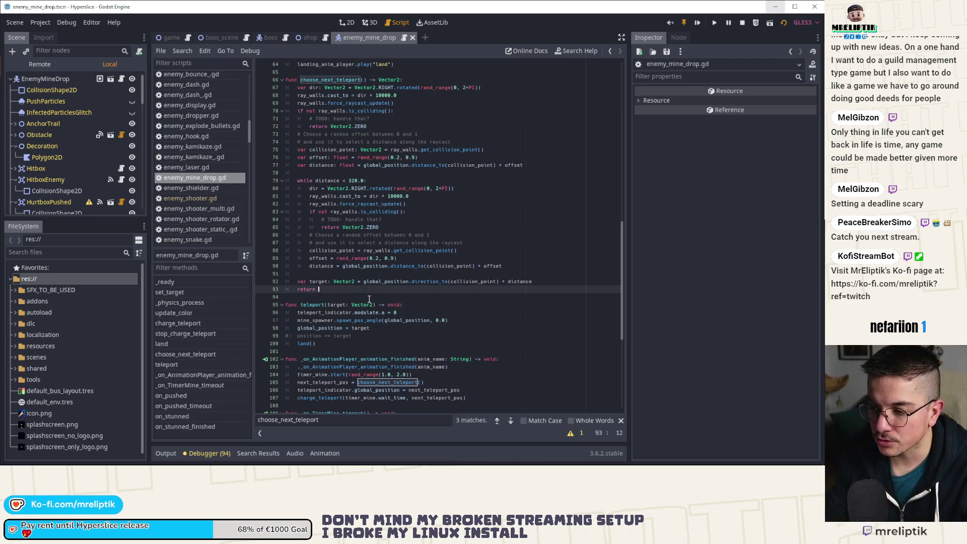
pyautogui.write('global_position')
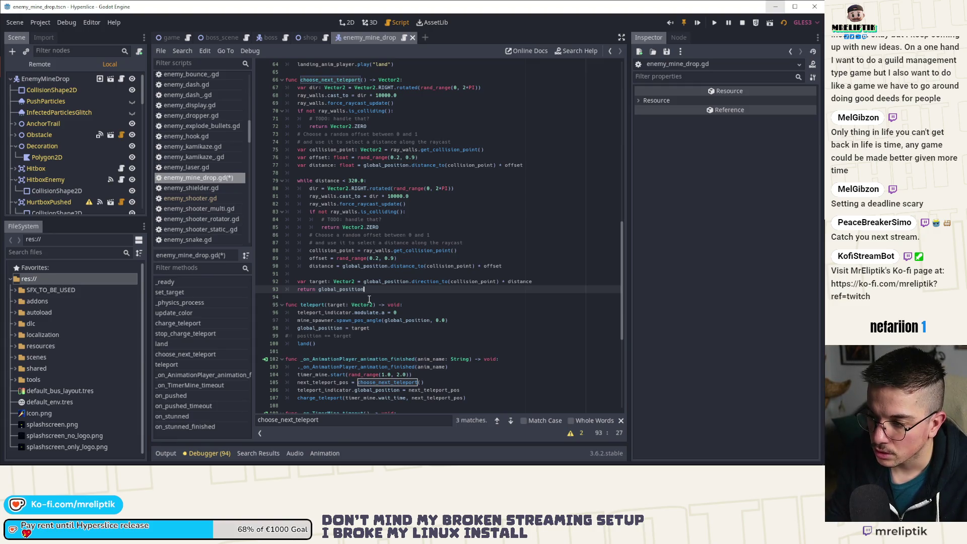
pyautogui.write(' + targe')
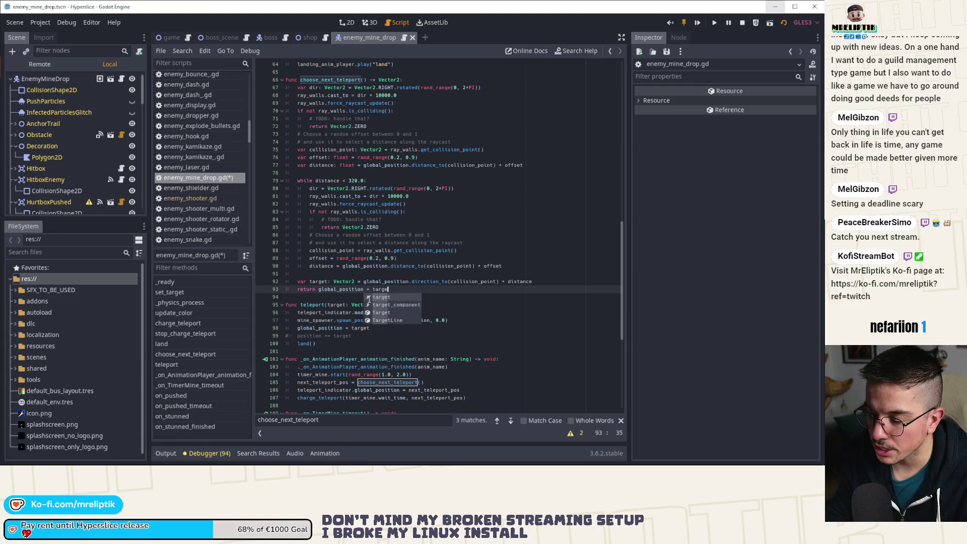
pyautogui.press('Return')
pyautogui.hotkey('ctrl', 's')
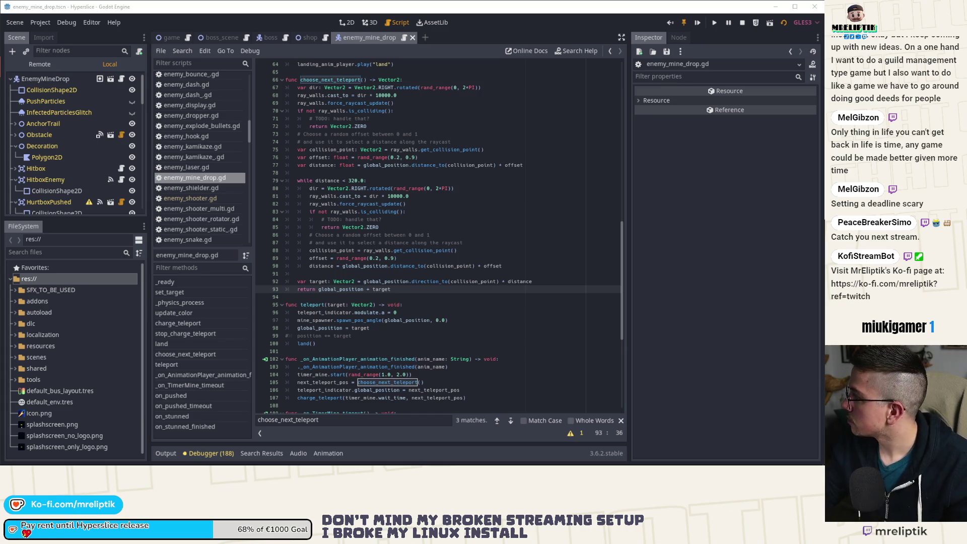
pyautogui.hotkey('alt', 'Tab')
# Step: Draw green vertical and horizontal lines as the y and x axes
pyautogui.scroll(-3, 291, 284)
pyautogui.scroll(2, 291, 283)
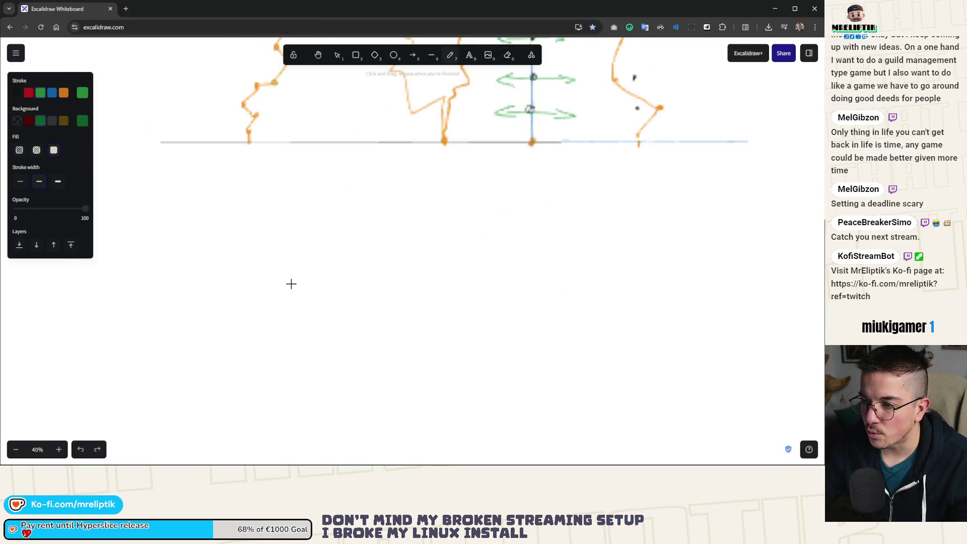
pyautogui.scroll(3, 291, 283)
pyautogui.click(356, 56)
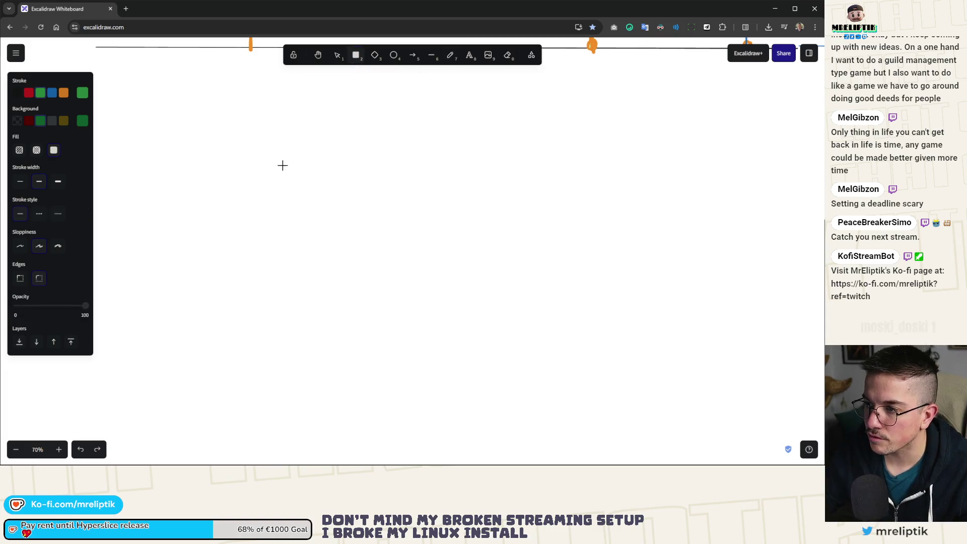
pyautogui.click(431, 55)
pyautogui.moveTo(241, 141)
pyautogui.mouseDown()
pyautogui.moveTo(232, 368)
pyautogui.moveTo(241, 376)
pyautogui.mouseUp()
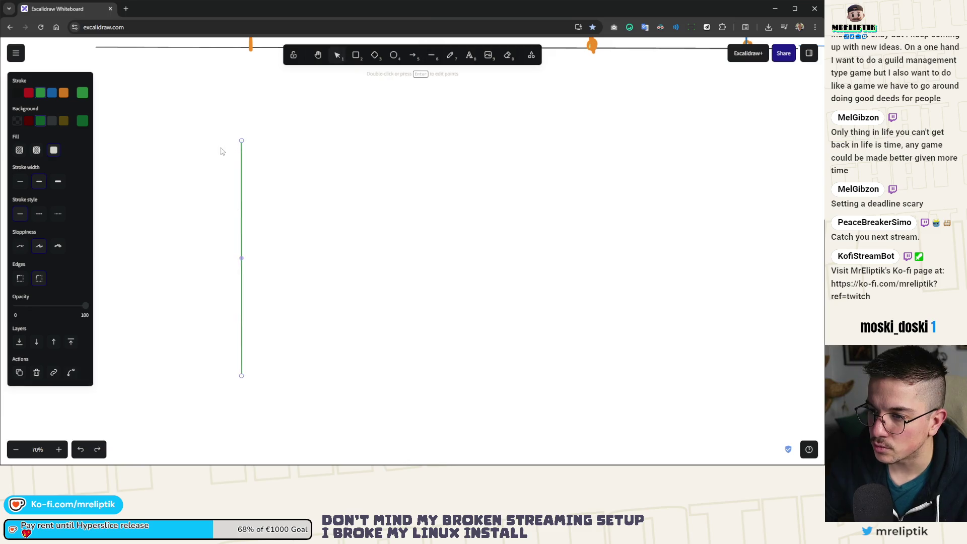
pyautogui.moveTo(229, 151); pyautogui.dragTo(495, 147)
pyautogui.press('l')
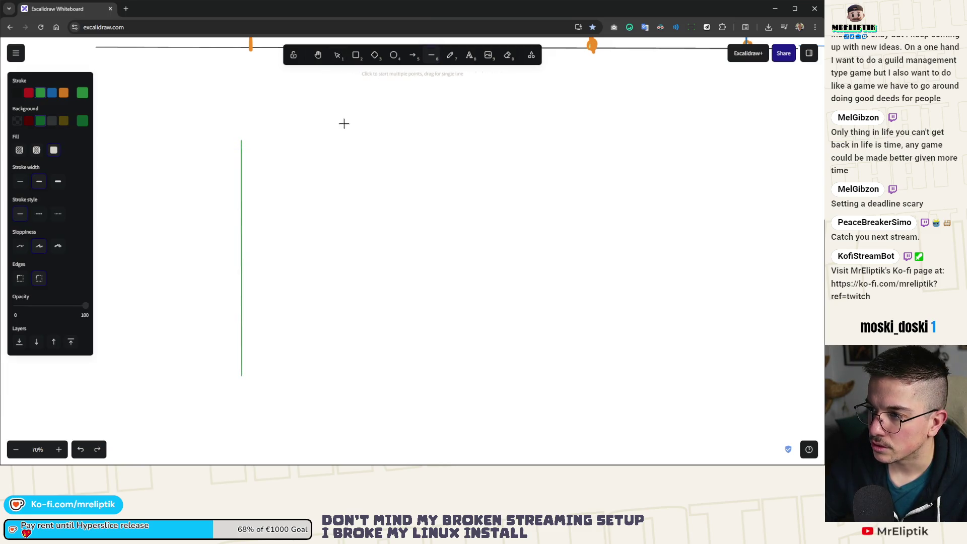
pyautogui.moveTo(222, 150); pyautogui.dragTo(553, 150)
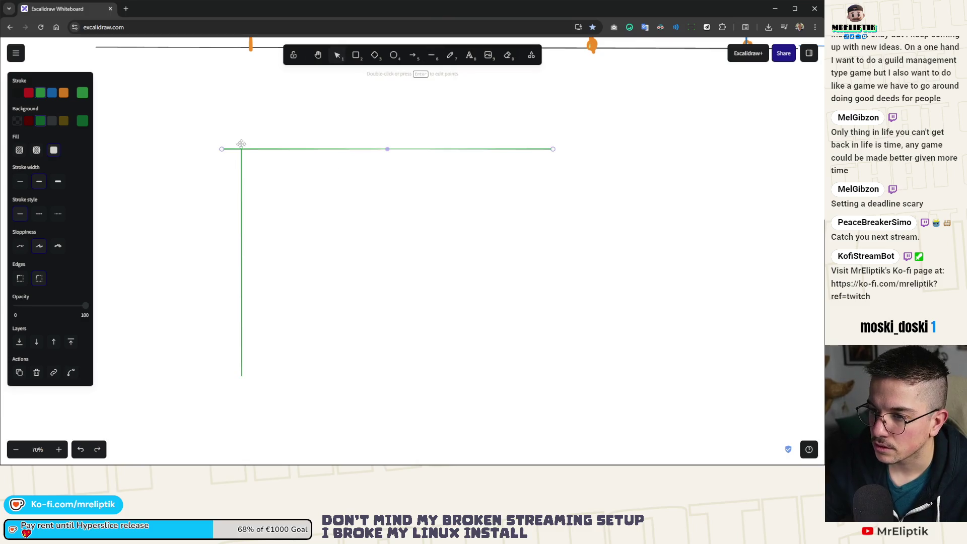
# Step: Freehand-write 0,0 at the origin, mark a dot labelled x,y, and arrow to it
pyautogui.click(452, 56)
pyautogui.scroll(2, 205, 149)
pyautogui.moveTo(234, 119)
pyautogui.mouseDown()
pyautogui.moveTo(257, 134)
pyautogui.moveTo(271, 124)
pyautogui.mouseUp()
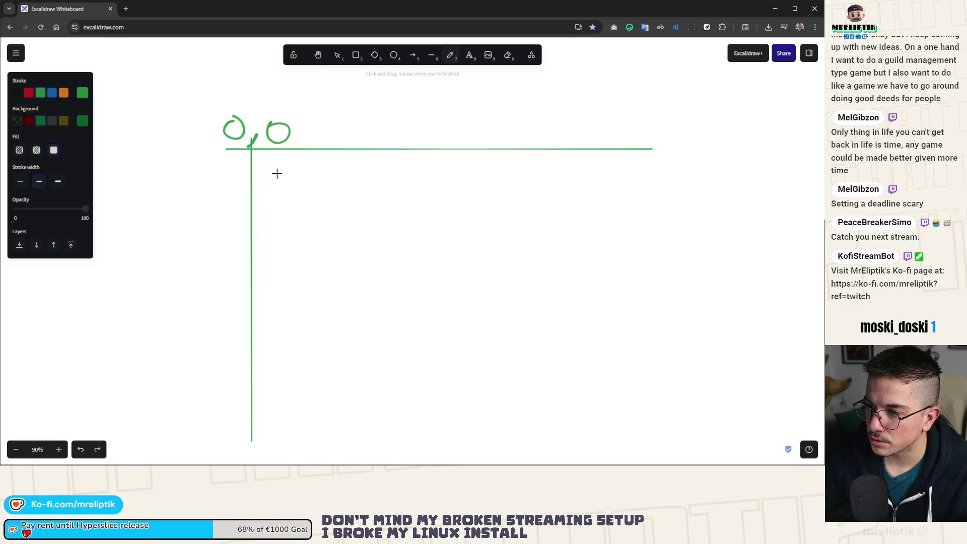
pyautogui.click(365, 250)
pyautogui.scroll(-1, 304, 253)
pyautogui.moveTo(329, 266)
pyautogui.mouseDown()
pyautogui.moveTo(342, 272)
pyautogui.moveTo(332, 275)
pyautogui.moveTo(367, 273)
pyautogui.moveTo(364, 282)
pyautogui.mouseUp()
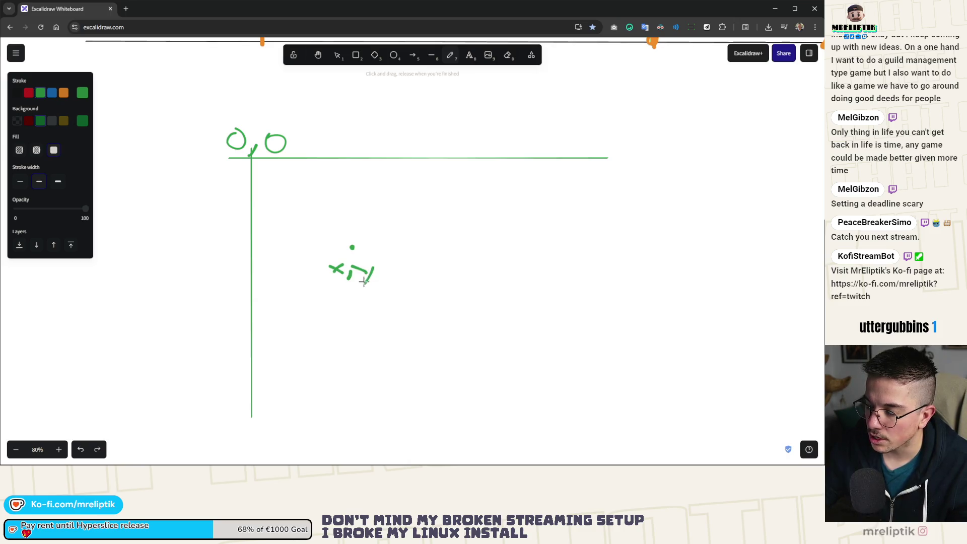
pyautogui.scroll(2, 373, 252)
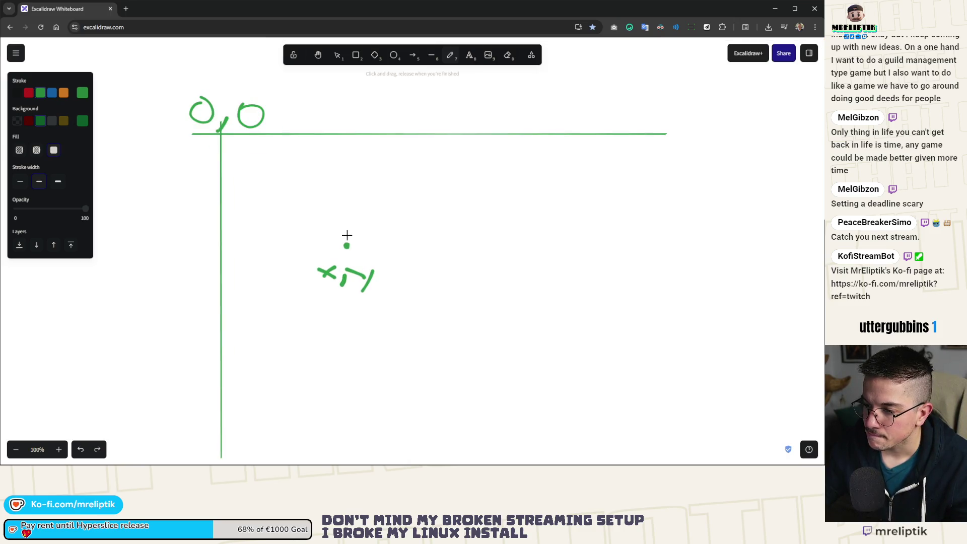
pyautogui.moveTo(227, 141)
pyautogui.mouseDown()
pyautogui.moveTo(344, 228)
pyautogui.moveTo(337, 232)
pyautogui.mouseUp()
pyautogui.hotkey('ctrl', '=')
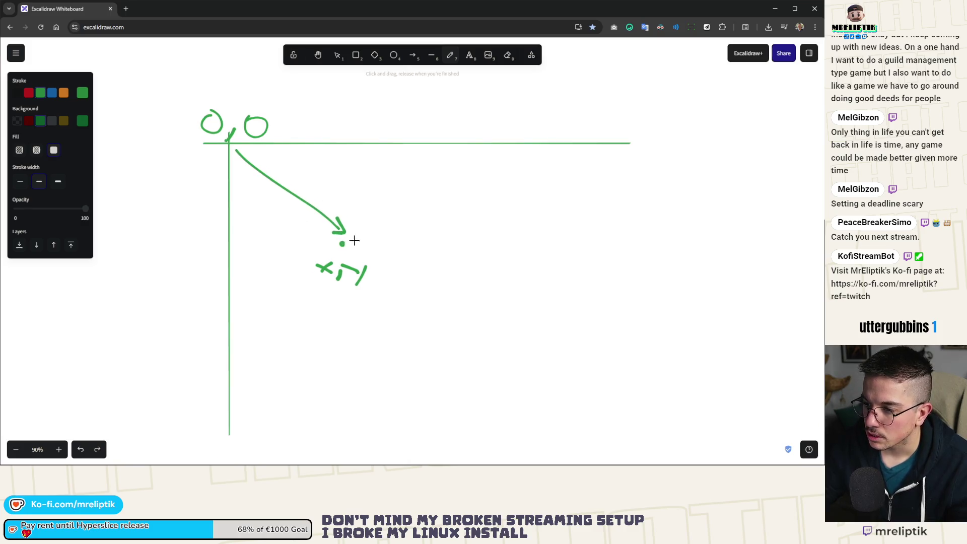
# Step: Draw a red arrow rightward from the x,y dot
pyautogui.click(29, 93)
pyautogui.click(432, 244)
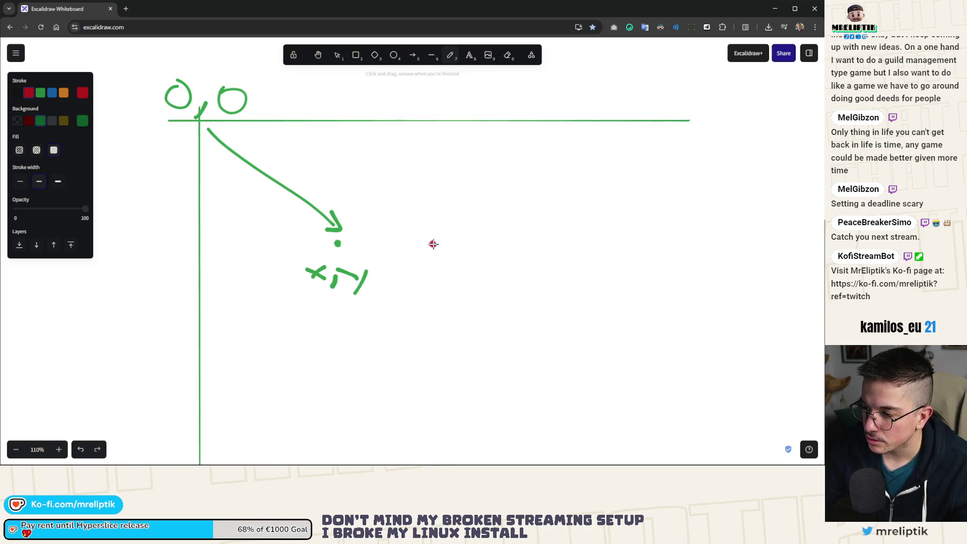
pyautogui.moveTo(343, 243)
pyautogui.mouseDown()
pyautogui.moveTo(433, 244)
pyautogui.moveTo(416, 252)
pyautogui.mouseUp()
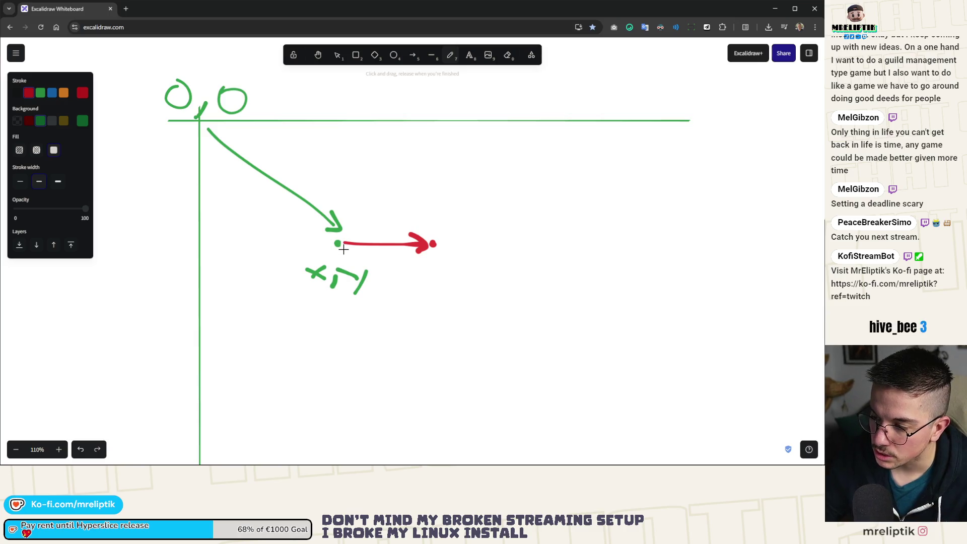
# Step: Draw an orange curve from the origin to the red arrow's tip and circle that tip in orange
pyautogui.moveTo(210, 123); pyautogui.dragTo(418, 229)
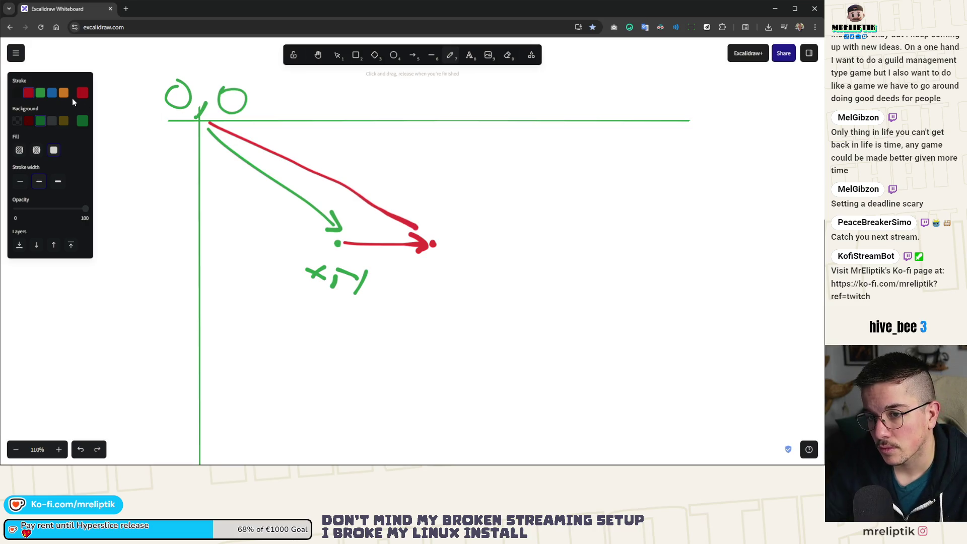
pyautogui.hotkey('ctrl', 'z')
pyautogui.click(63, 92)
pyautogui.moveTo(209, 125)
pyautogui.mouseDown()
pyautogui.moveTo(300, 160)
pyautogui.moveTo(427, 235)
pyautogui.moveTo(423, 222)
pyautogui.moveTo(431, 237)
pyautogui.moveTo(405, 231)
pyautogui.mouseUp()
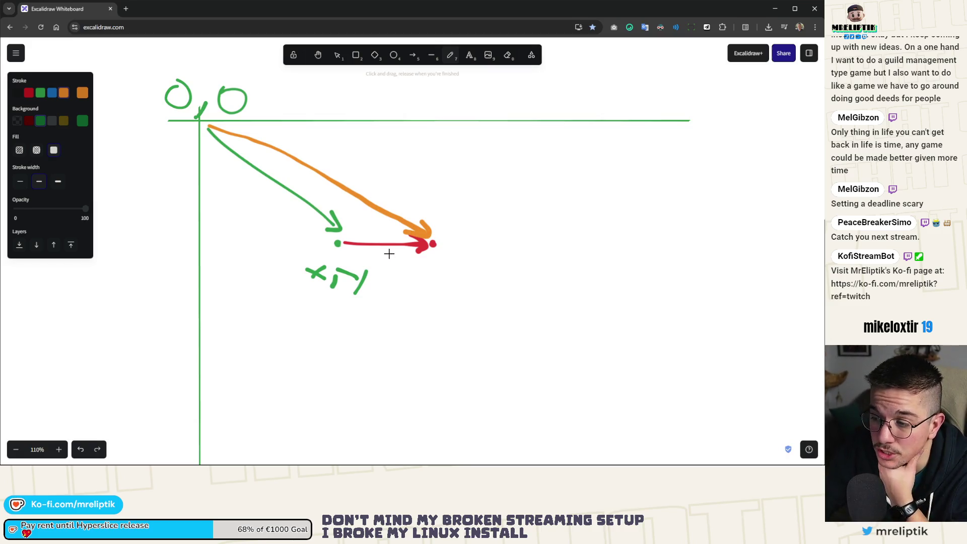
pyautogui.moveTo(373, 258)
pyautogui.mouseDown()
pyautogui.moveTo(403, 260)
pyautogui.moveTo(380, 263)
pyautogui.moveTo(400, 272)
pyautogui.moveTo(387, 266)
pyautogui.mouseUp()
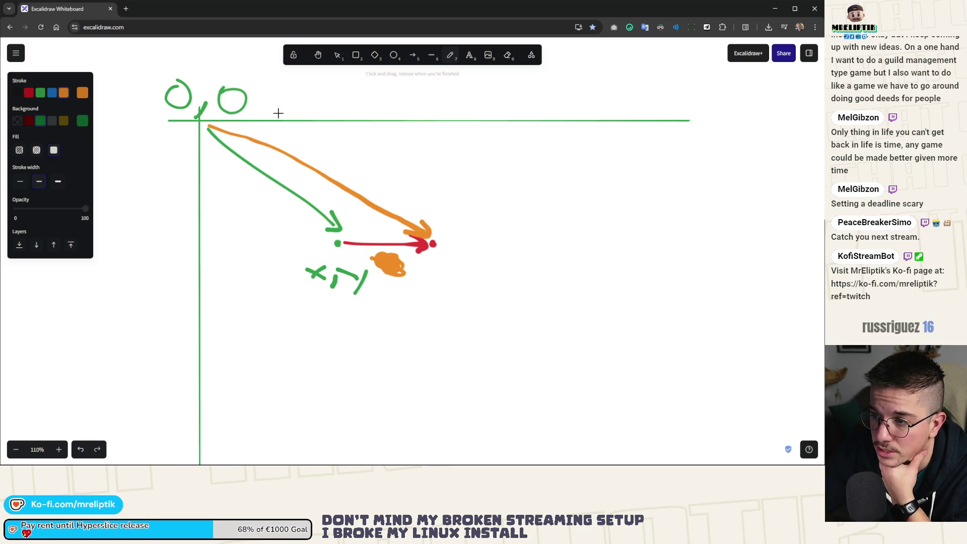
pyautogui.moveTo(449, 228); pyautogui.dragTo(461, 246)
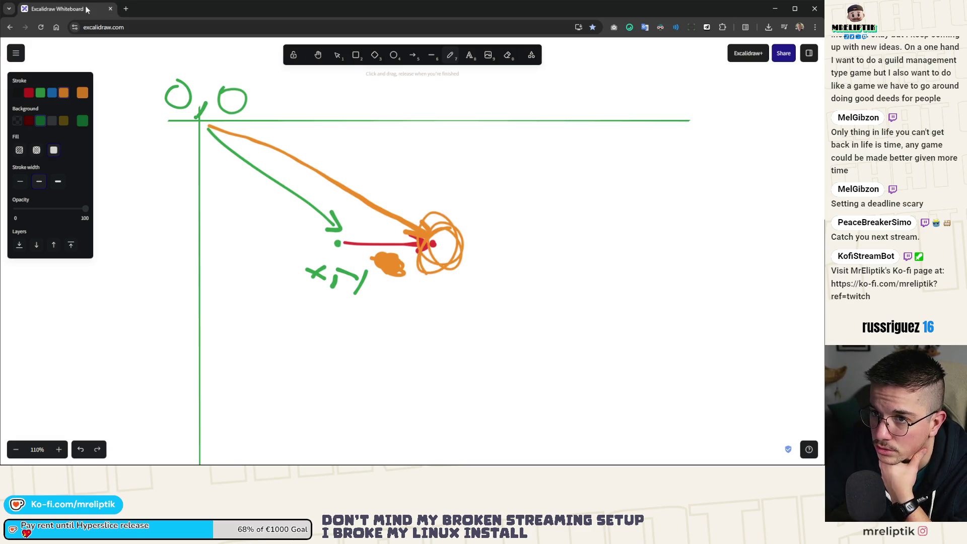
pyautogui.hotkey('alt', 'Tab')
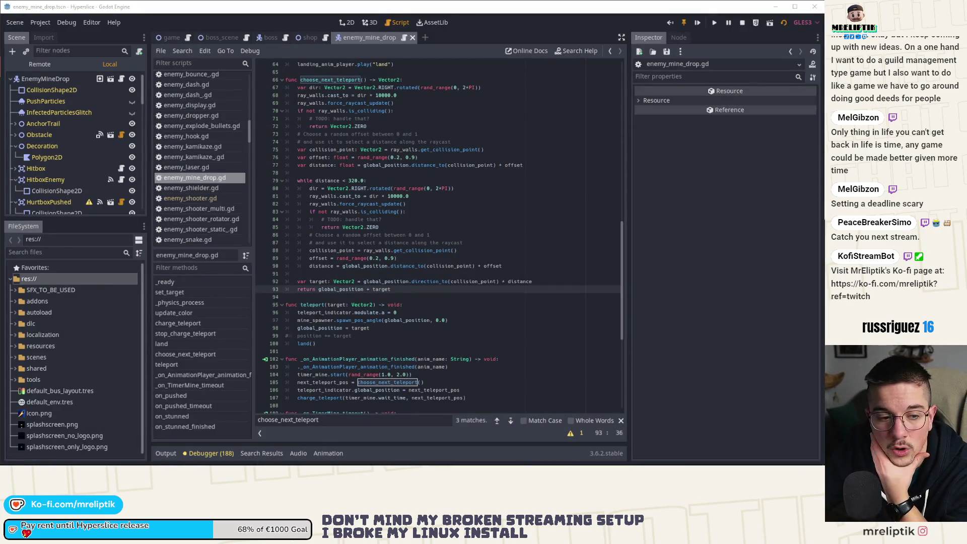
# Step: Add a line above the return printing "To global: " with to_global(target)
pyautogui.click(347, 289)
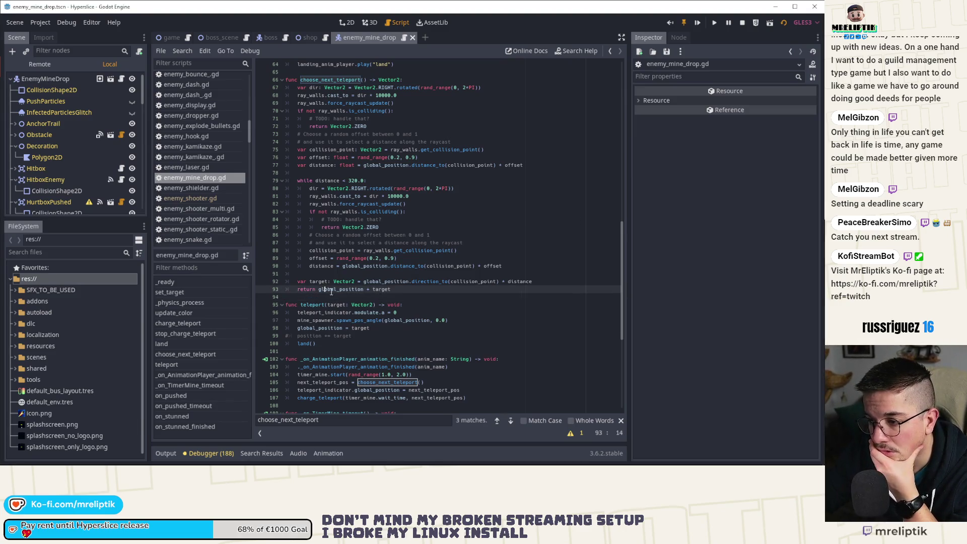
pyautogui.click(577, 281)
pyautogui.press('Return')
pyautogui.write('print("To global: "')
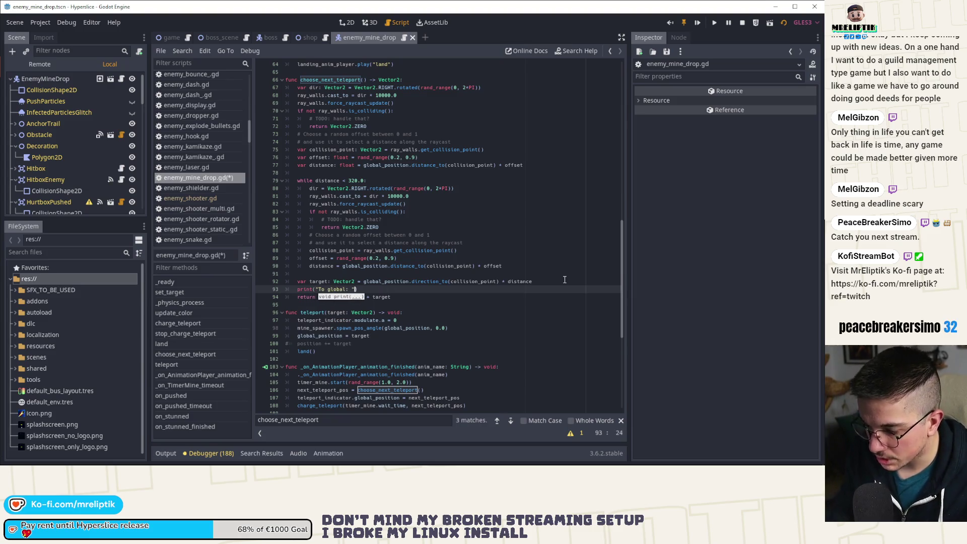
pyautogui.write(', to')
pyautogui.press('Return')
pyautogui.write('arget')
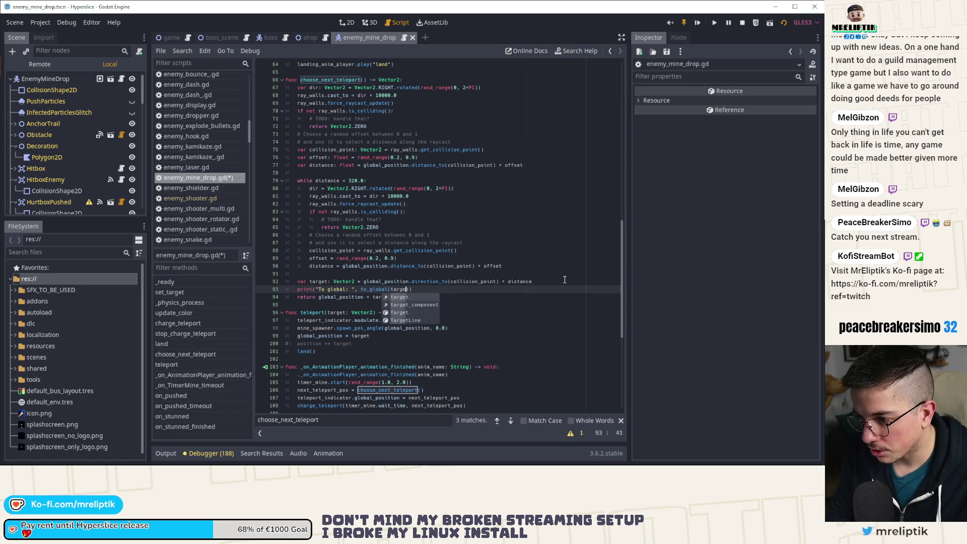
pyautogui.press('End')
# Step: Duplicate the print line, save, and relabel the copy "Custom globalized"
pyautogui.hotkey('ctrl', 'b')
pyautogui.hotkey('ctrl', 's')
pyautogui.press('Home')
pyautogui.hotkey('ctrl', 'Right')
pyautogui.hotkey('ctrl', 'Right')
pyautogui.hotkey('ctrl', 'shift', 'Right')
pyautogui.hotkey('ctrl', 'shift', 'Right')
pyautogui.press('Delete')
pyautogui.write('Custom global')
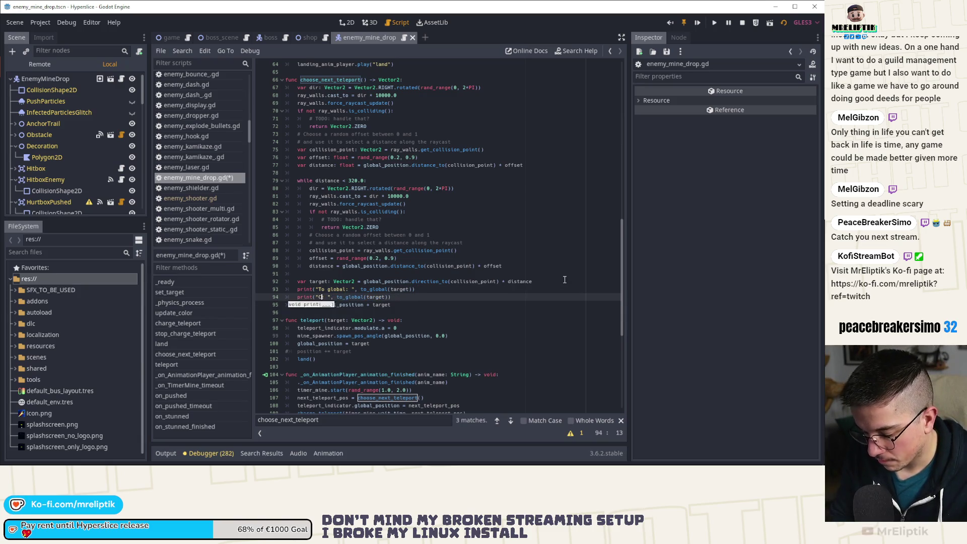
pyautogui.write('ized:')
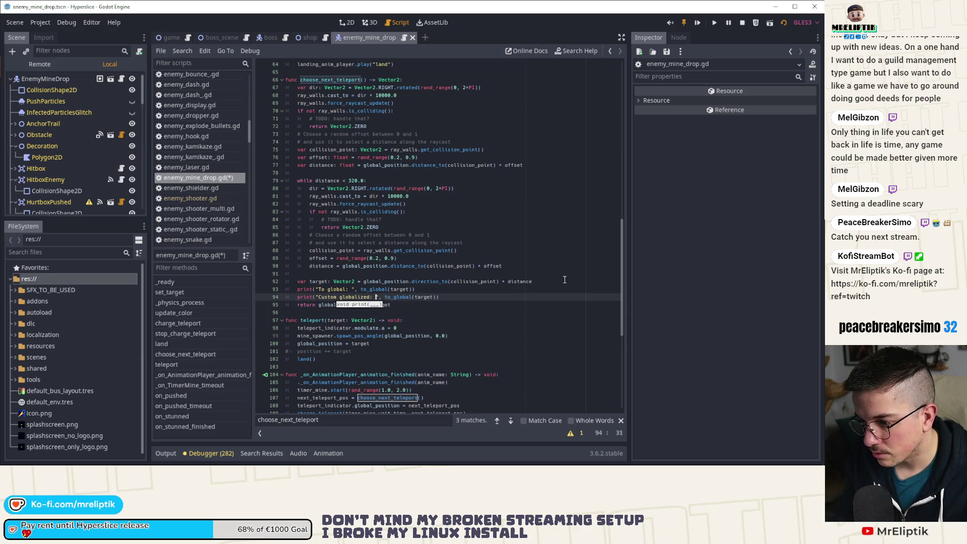
# Step: Make the copied line print global_position + target instead of to_global(target), then run the game
pyautogui.press('Right')
pyautogui.press('Right')
pyautogui.press('Right')
pyautogui.hotkey('ctrl', 'shift', 'Right')
pyautogui.hotkey('ctrl', 'shift', 'Right')
pyautogui.write('global')
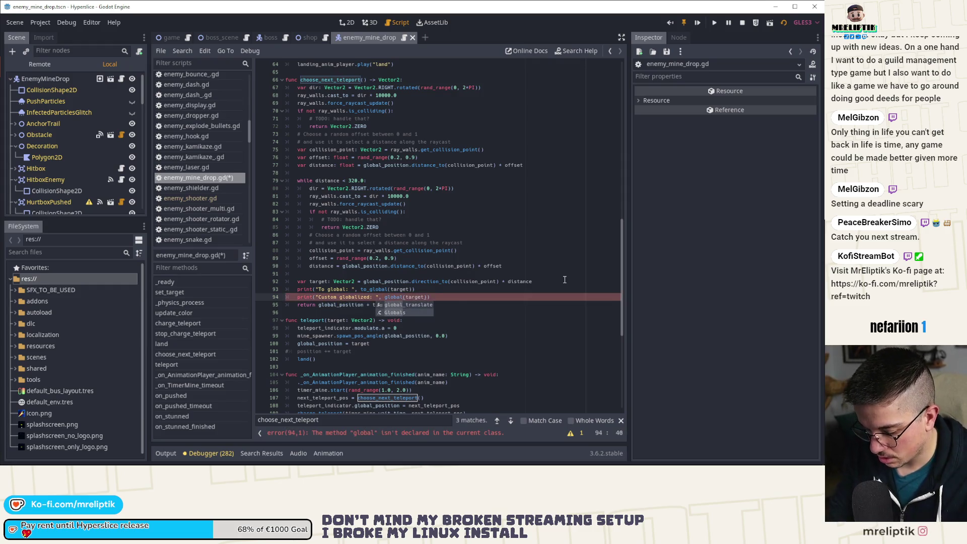
pyautogui.write('_position +')
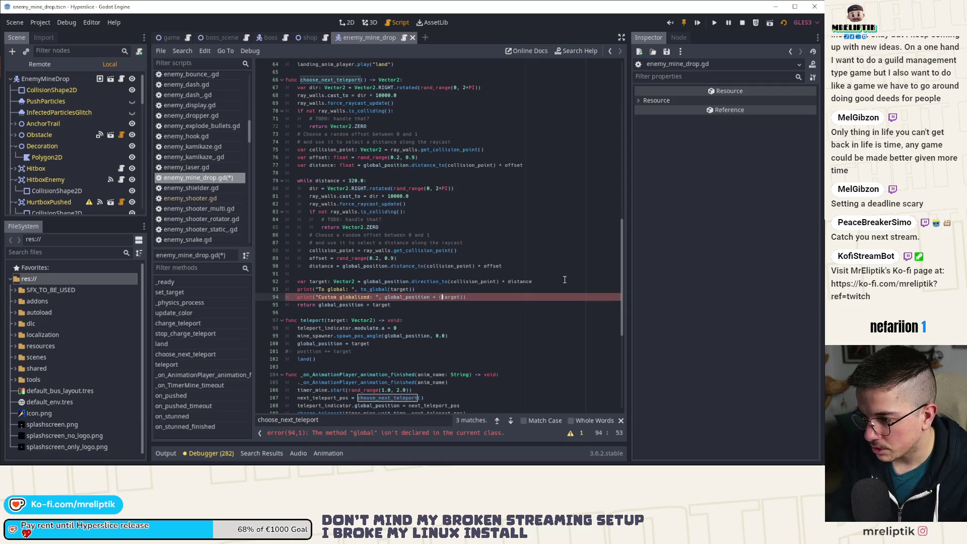
pyautogui.press('BackSpace')
pyautogui.hotkey('ctrl', 'Right')
pyautogui.press('Delete')
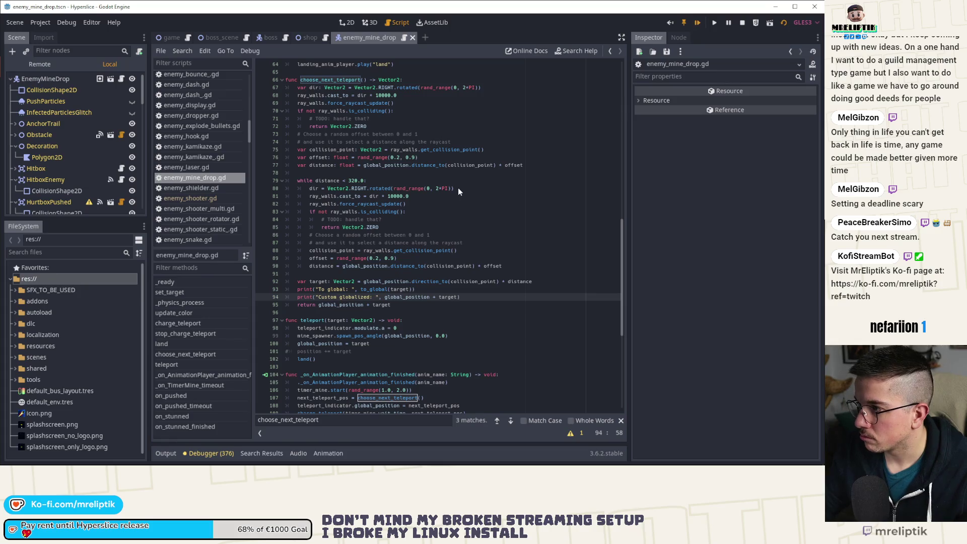
pyautogui.press('F5')
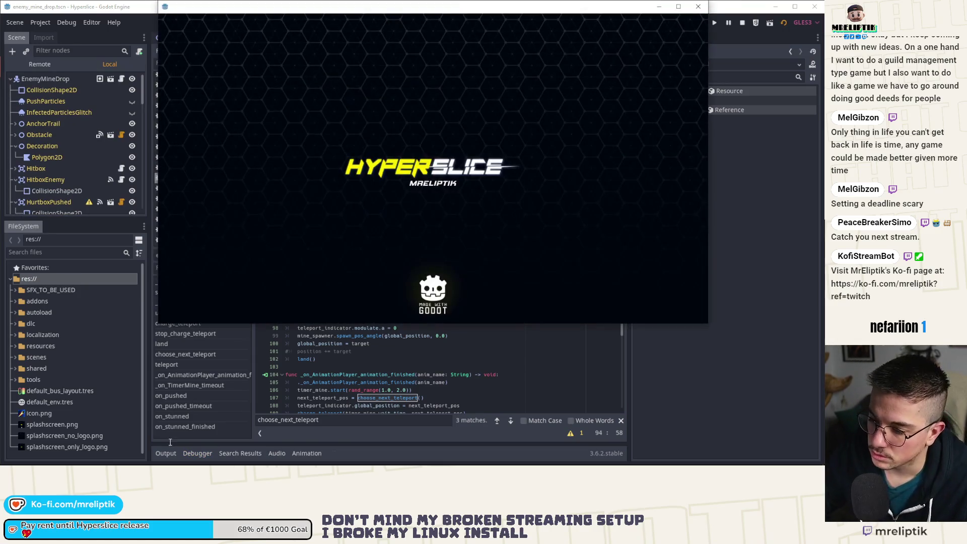
# Step: Show the Output log to read the print results while Hyperslice runs
pyautogui.click(167, 453)
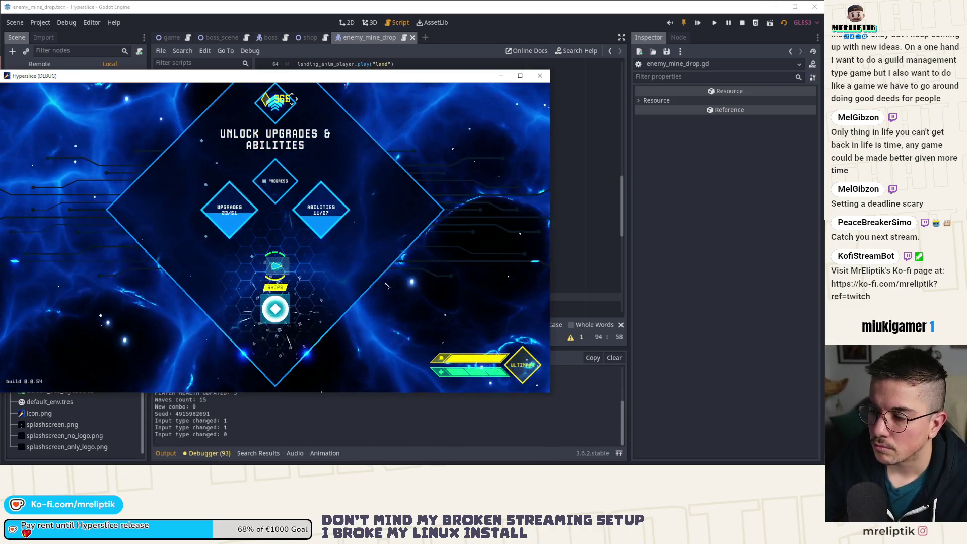
pyautogui.hotkey('alt', 'Tab')
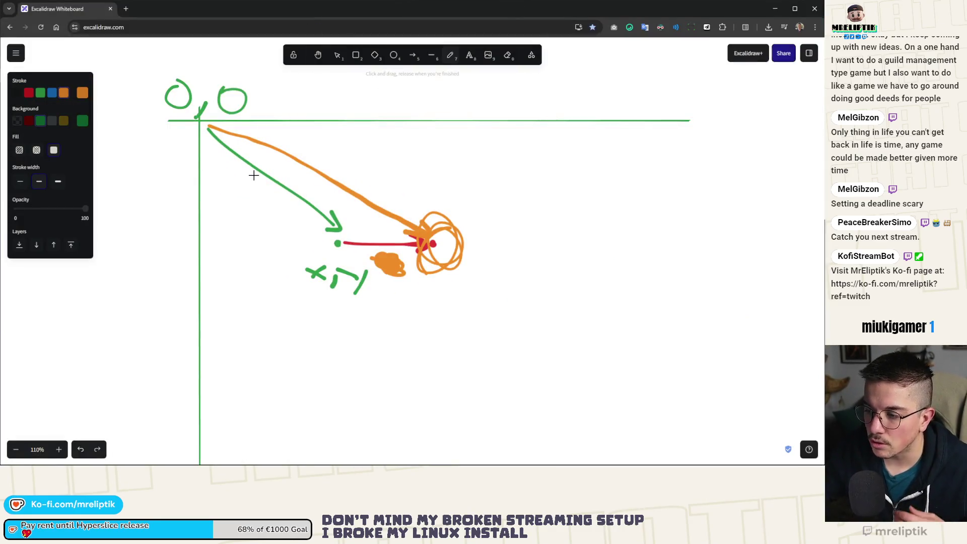
# Step: Draw a green ellipse circle below the vector diagram
pyautogui.scroll(-2, 378, 285)
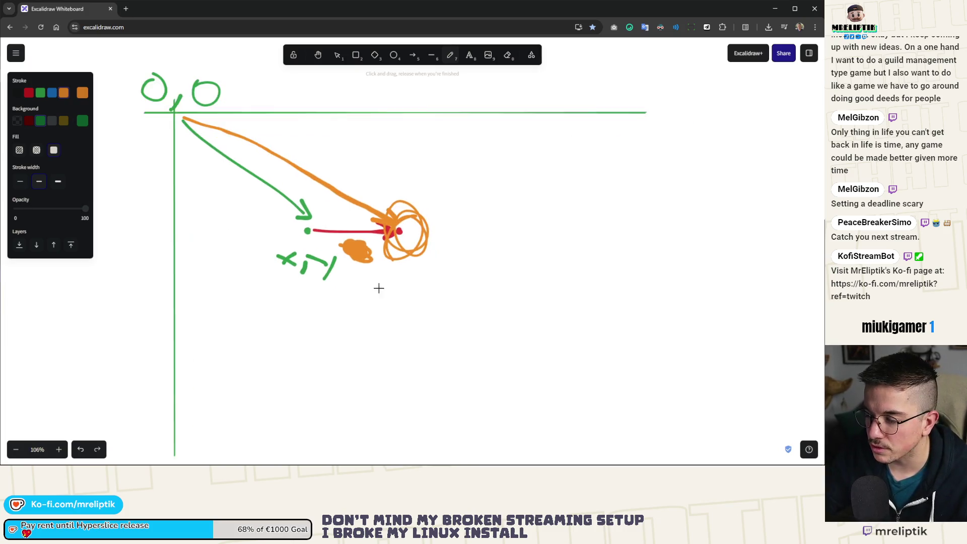
pyautogui.click(393, 55)
pyautogui.moveTo(265, 308)
pyautogui.mouseDown()
pyautogui.moveTo(328, 341)
pyautogui.moveTo(304, 349)
pyautogui.mouseUp()
# Step: Sketch a small orange freehand loop below the circle and remove its green fill
pyautogui.scroll(5, 289, 335)
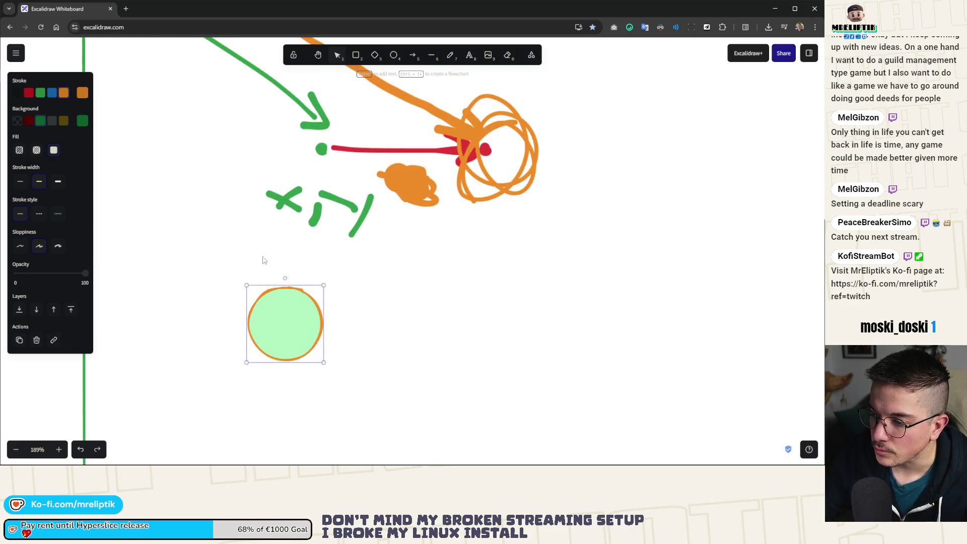
pyautogui.click(412, 56)
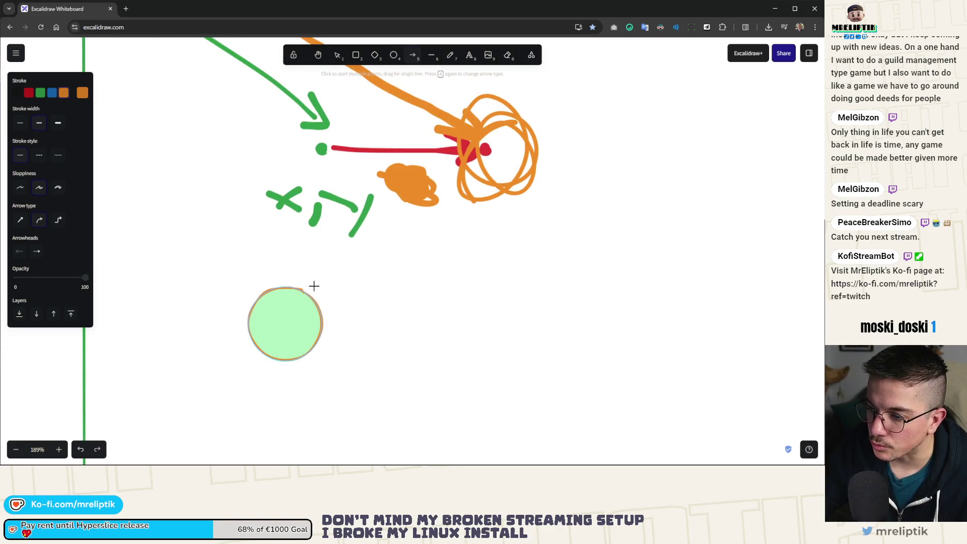
pyautogui.click(449, 56)
pyautogui.moveTo(290, 388)
pyautogui.mouseDown()
pyautogui.moveTo(304, 390)
pyautogui.moveTo(297, 381)
pyautogui.moveTo(323, 376)
pyautogui.mouseUp()
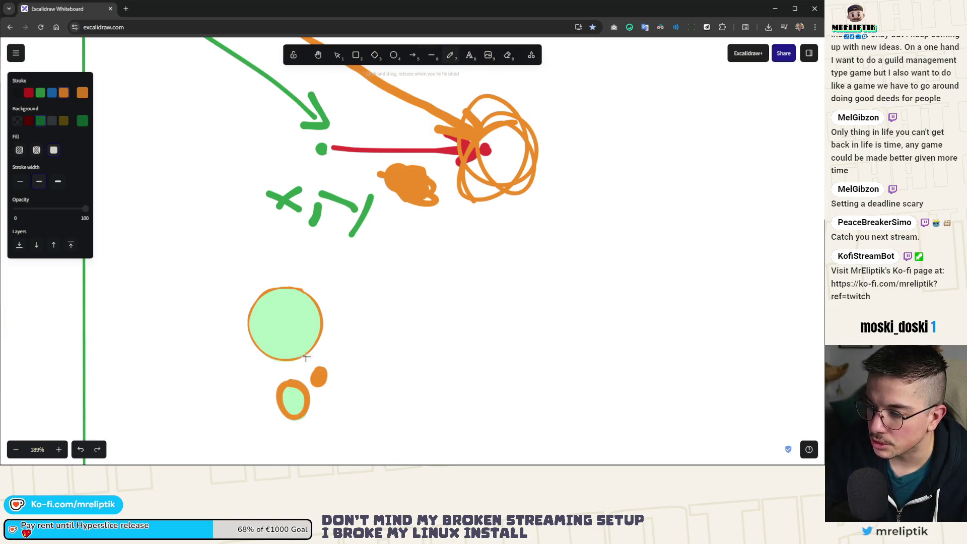
pyautogui.click(18, 120)
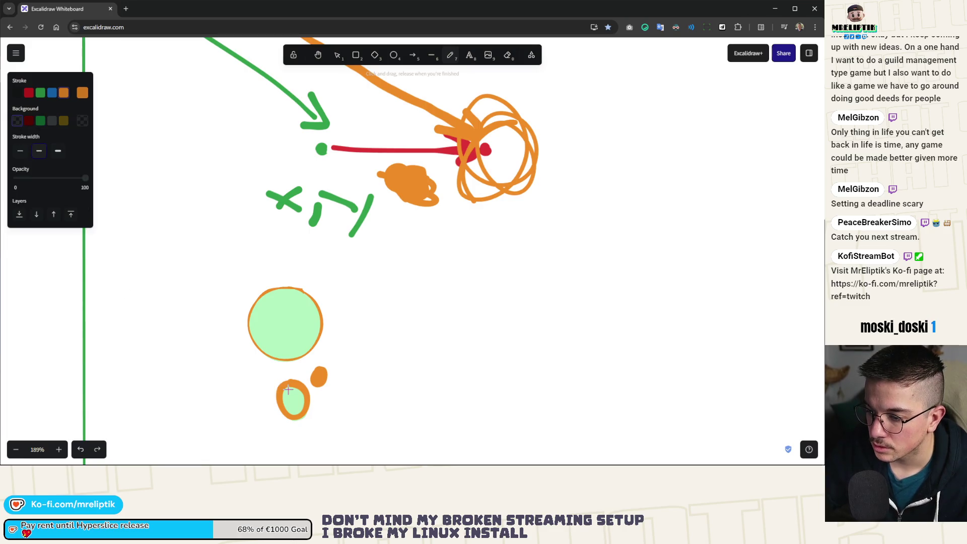
pyautogui.click(337, 56)
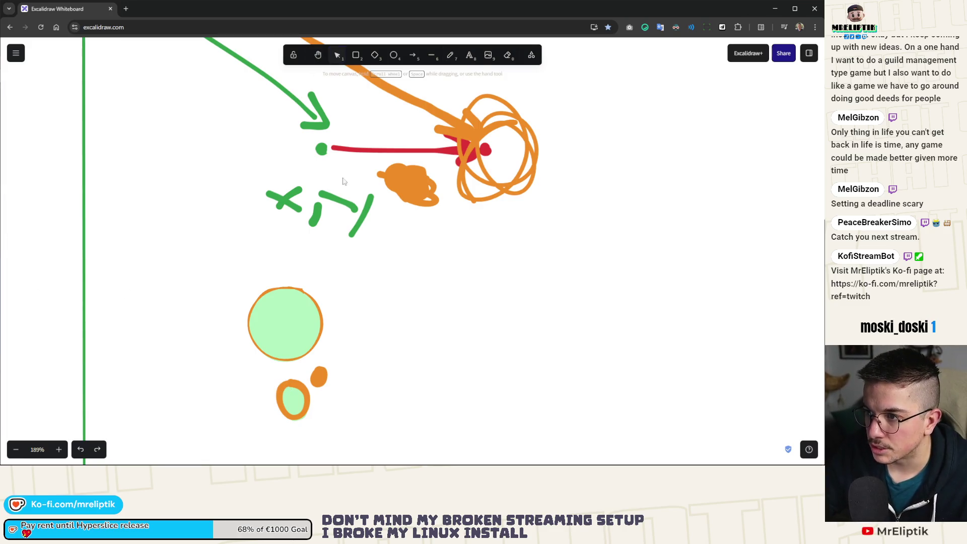
pyautogui.click(290, 396)
pyautogui.click(17, 121)
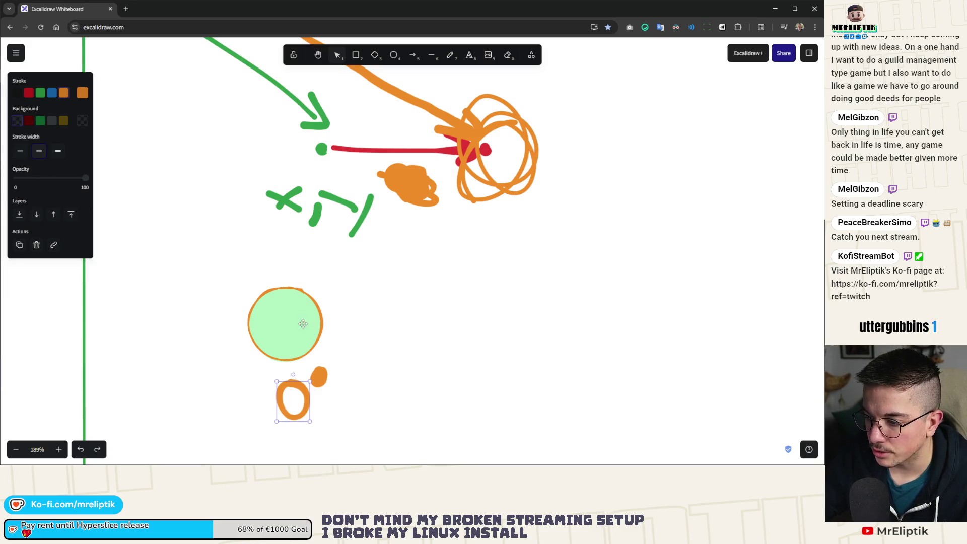
# Step: With a thin stroke, draw an orange arrow pointing upward from the circle's top
pyautogui.click(447, 60)
pyautogui.scroll(-5, 282, 362)
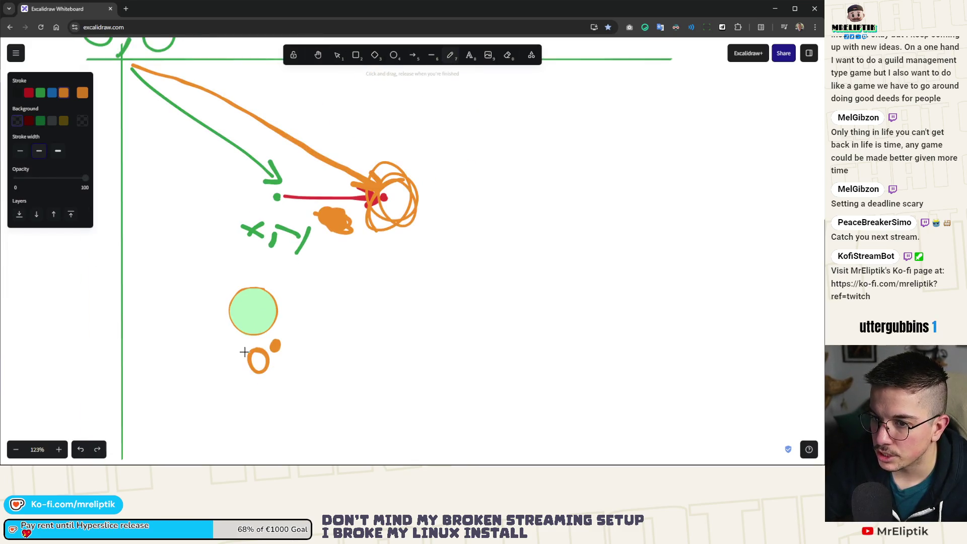
pyautogui.click(28, 152)
pyautogui.scroll(-3, 301, 296)
pyautogui.scroll(3, 301, 296)
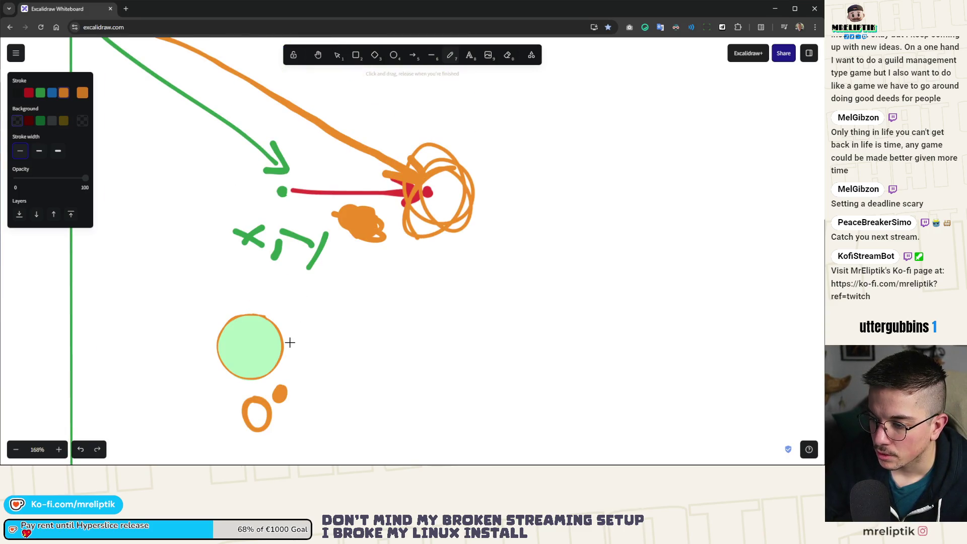
pyautogui.moveTo(287, 346); pyautogui.dragTo(383, 342)
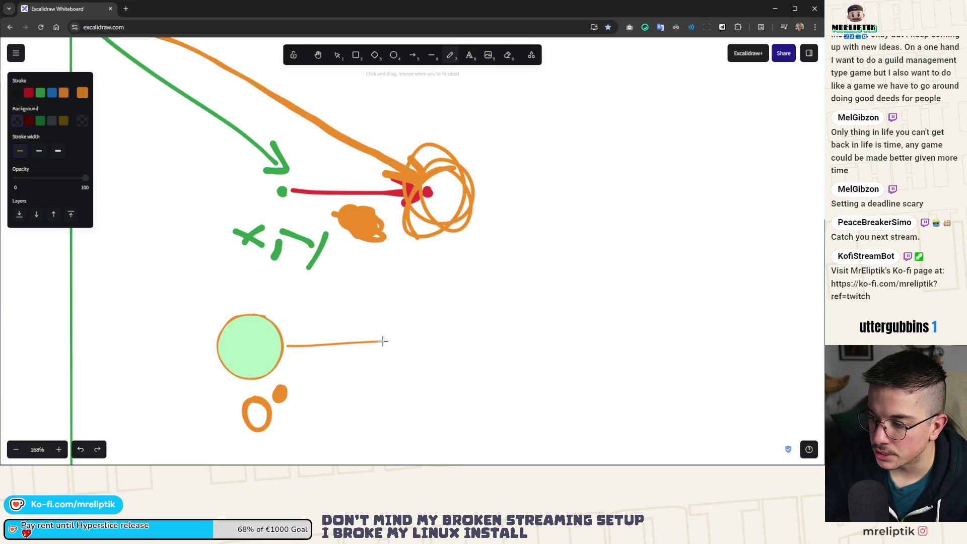
pyautogui.scroll(-2, 361, 364)
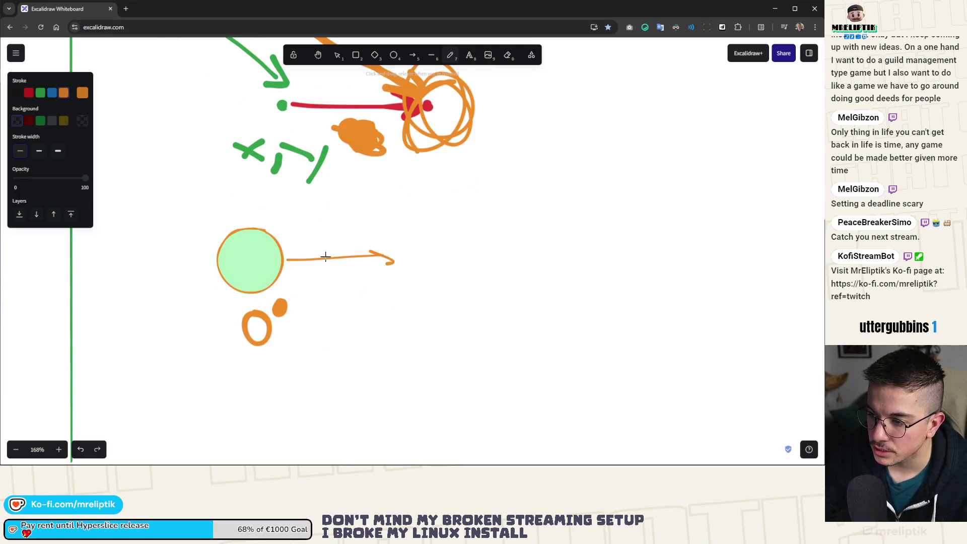
pyautogui.hotkey('ctrl', 'z')
pyautogui.hotkey('ctrl', 'z')
pyautogui.scroll(3, 252, 241)
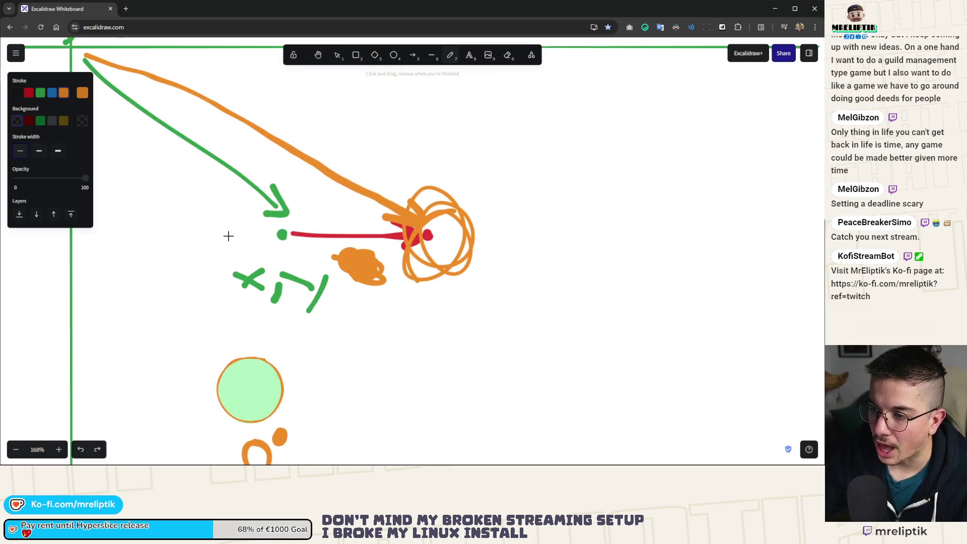
pyautogui.moveTo(239, 355); pyautogui.dragTo(224, 303)
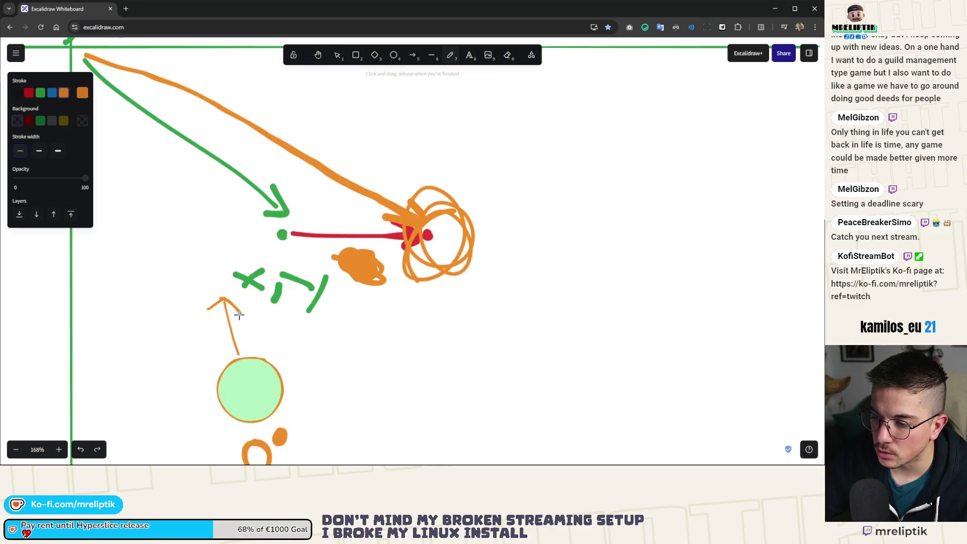
pyautogui.moveTo(256, 349); pyautogui.dragTo(258, 357)
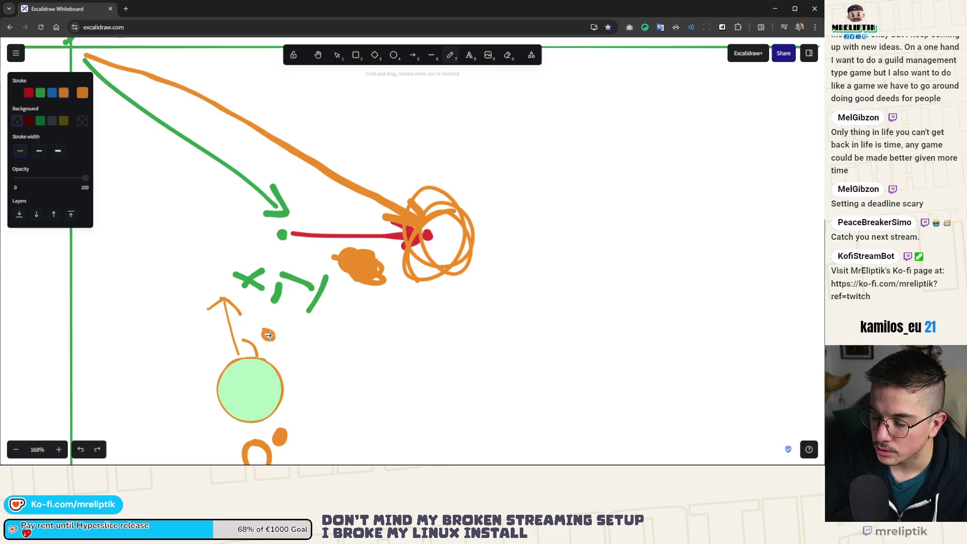
# Step: Undo the stray loop around the o and delete the green circle
pyautogui.scroll(-3, 268, 335)
pyautogui.moveTo(263, 294); pyautogui.dragTo(324, 344)
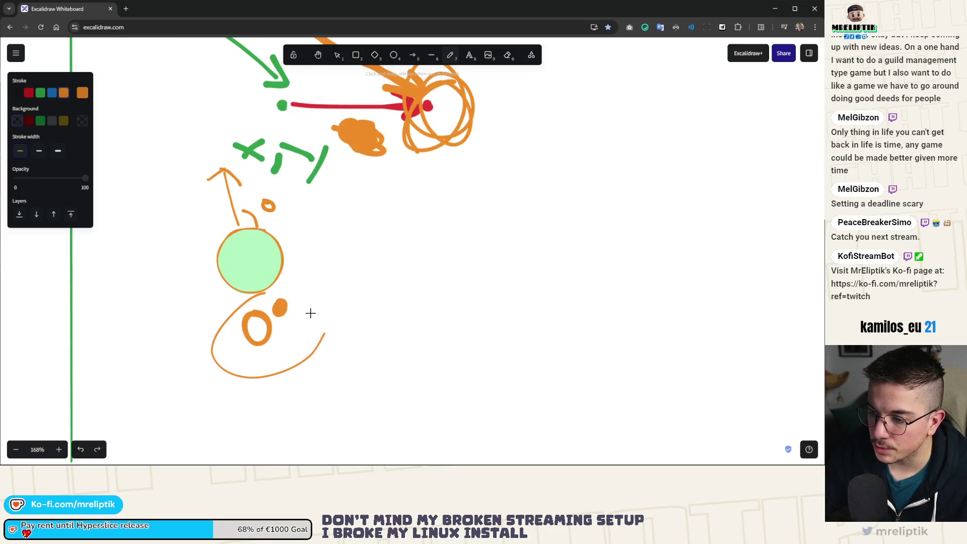
pyautogui.hotkey('ctrl', 'z')
pyautogui.scroll(-5, 322, 282)
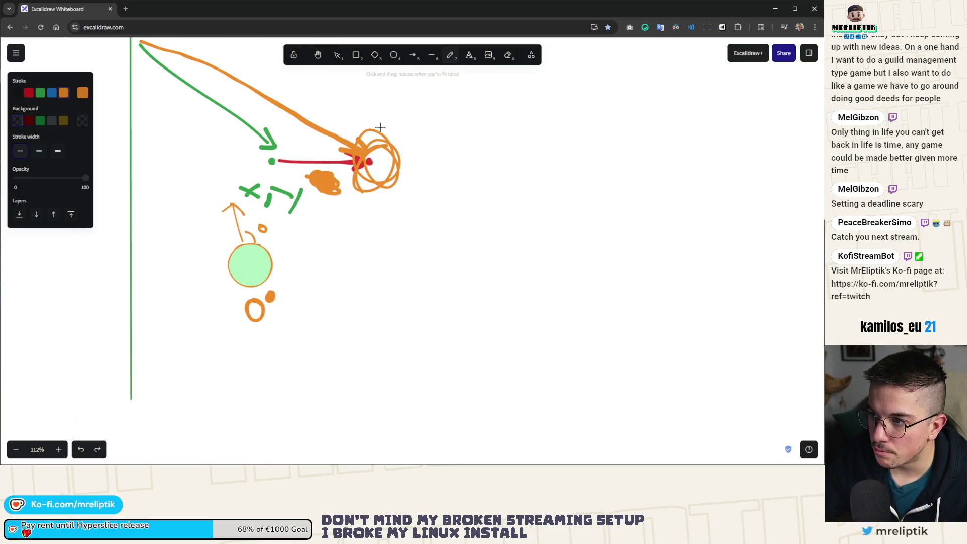
pyautogui.click(242, 264)
pyautogui.click(338, 56)
pyautogui.click(259, 284)
pyautogui.press('Delete')
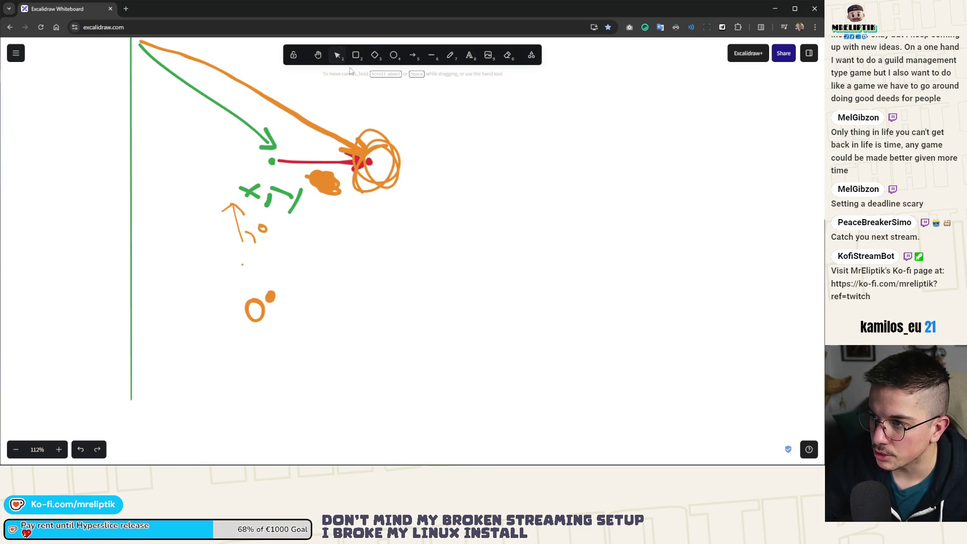
# Step: Draw a green-filled orange diamond and place an upright square copy to its right
pyautogui.click(372, 61)
pyautogui.moveTo(230, 251); pyautogui.dragTo(267, 291)
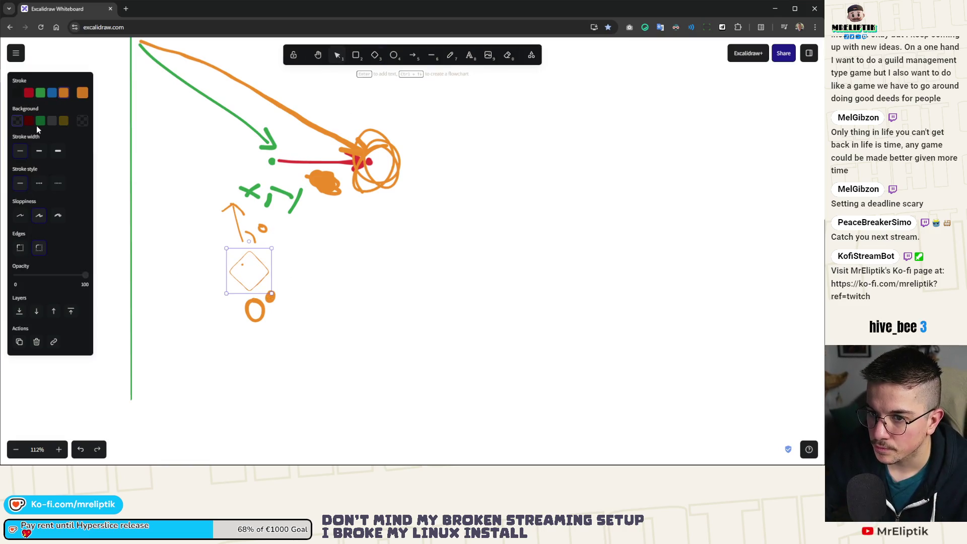
pyautogui.click(40, 120)
pyautogui.click(312, 277)
pyautogui.click(259, 274)
pyautogui.moveTo(259, 273)
pyautogui.mouseDown()
pyautogui.moveTo(347, 274)
pyautogui.moveTo(326, 245)
pyautogui.moveTo(307, 253)
pyautogui.mouseUp()
pyautogui.click(331, 324)
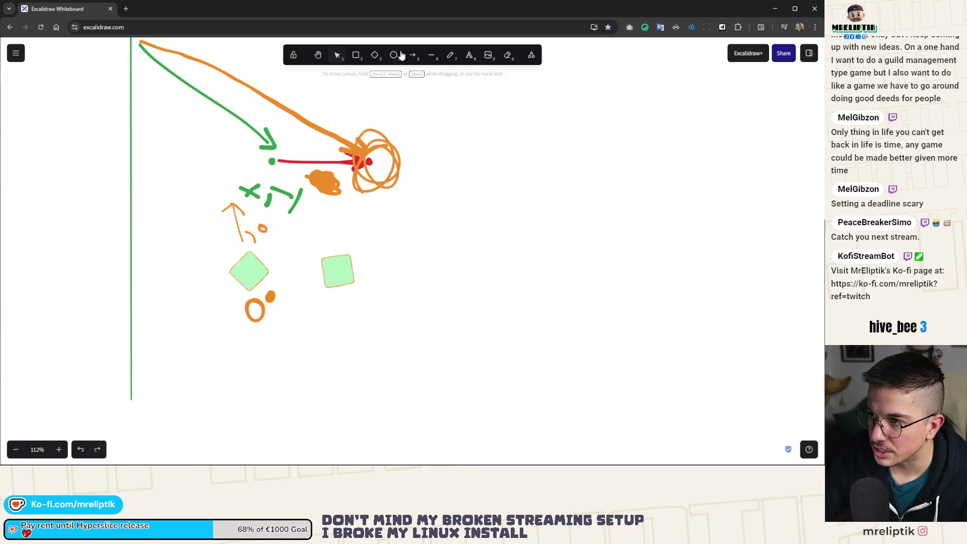
# Step: Label the second square -15°, draw an orange line up-right, then bring GitHub forward
pyautogui.click(449, 55)
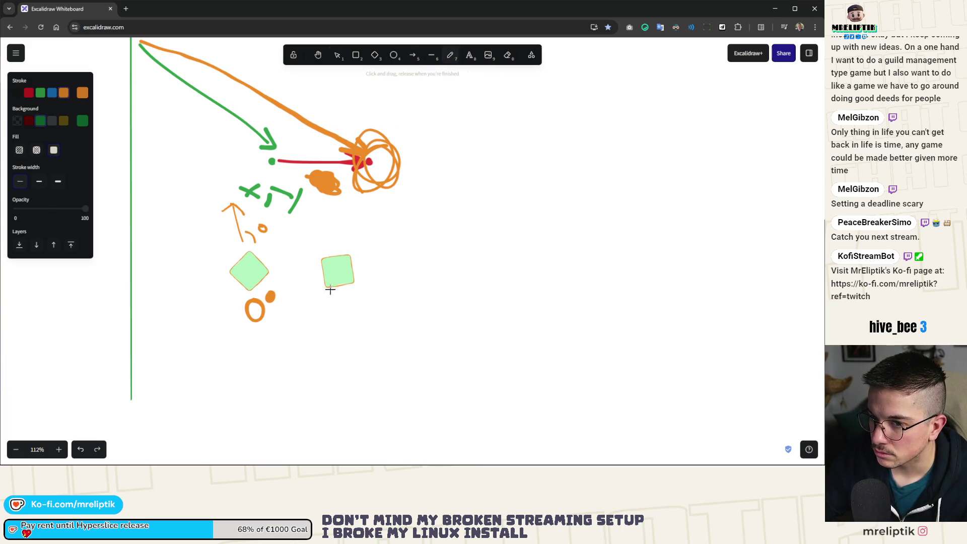
pyautogui.scroll(2, 353, 299)
pyautogui.scroll(2, 336, 339)
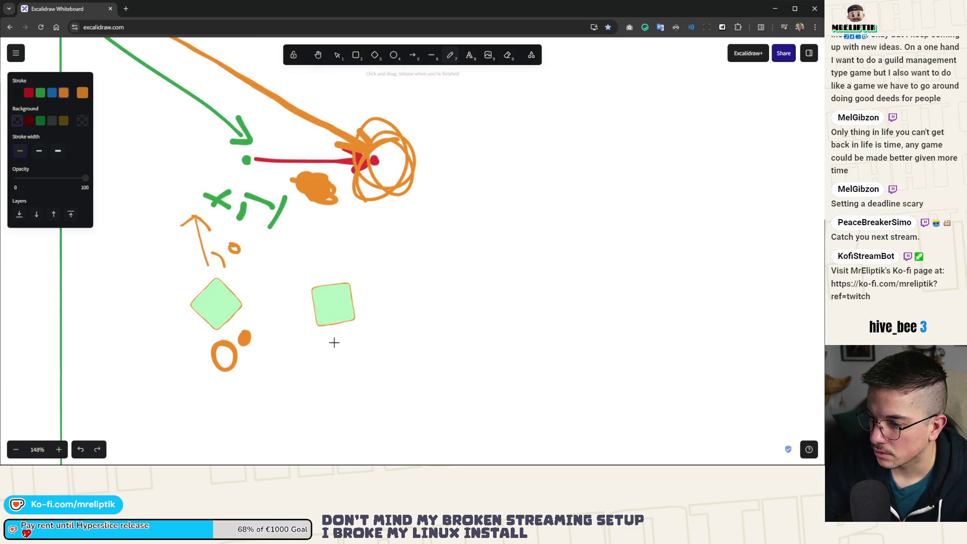
pyautogui.moveTo(339, 343)
pyautogui.mouseDown()
pyautogui.moveTo(345, 338)
pyautogui.moveTo(343, 354)
pyautogui.moveTo(375, 328)
pyautogui.mouseUp()
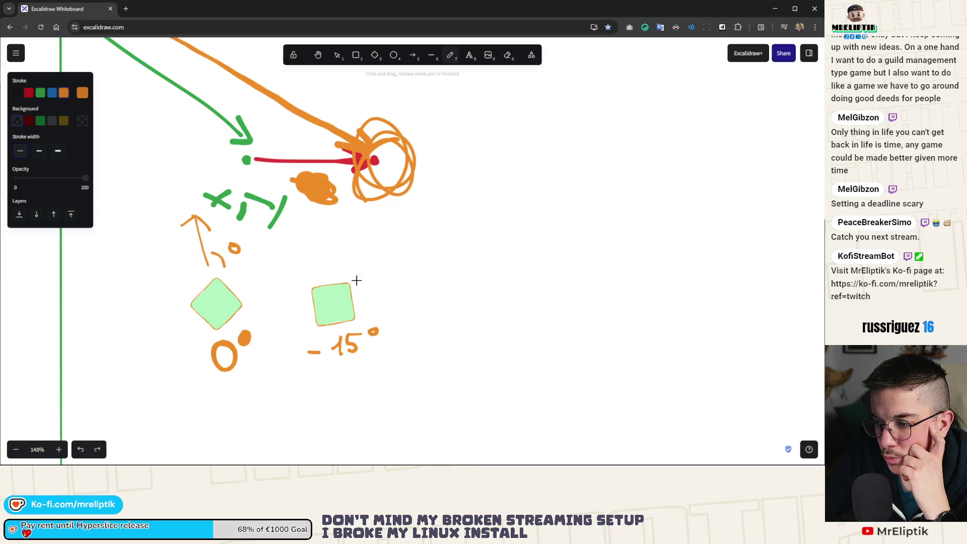
pyautogui.moveTo(359, 277); pyautogui.dragTo(479, 192)
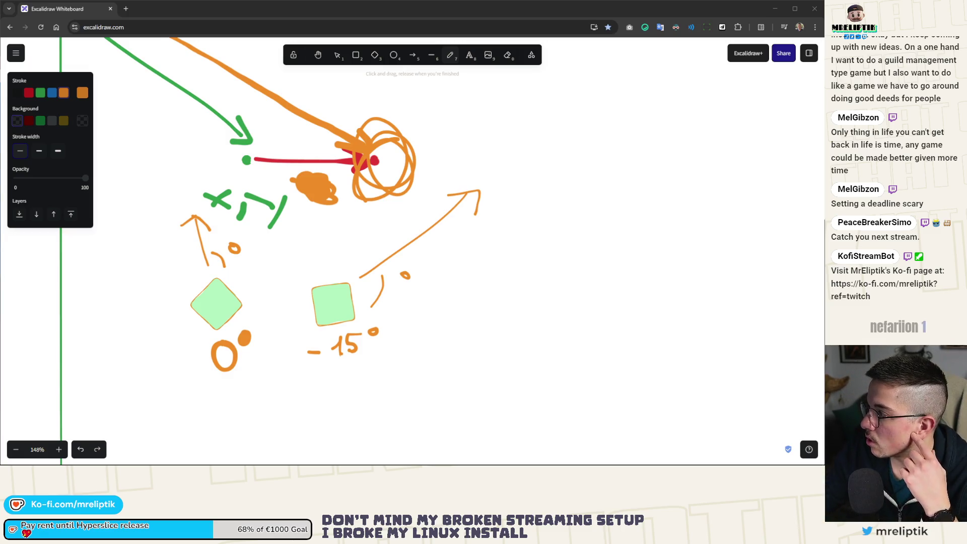
pyautogui.moveTo(0, 68)
pyautogui.mouseDown()
pyautogui.moveTo(269, 65)
pyautogui.moveTo(241, 94)
pyautogui.moveTo(182, 2)
pyautogui.mouseUp()
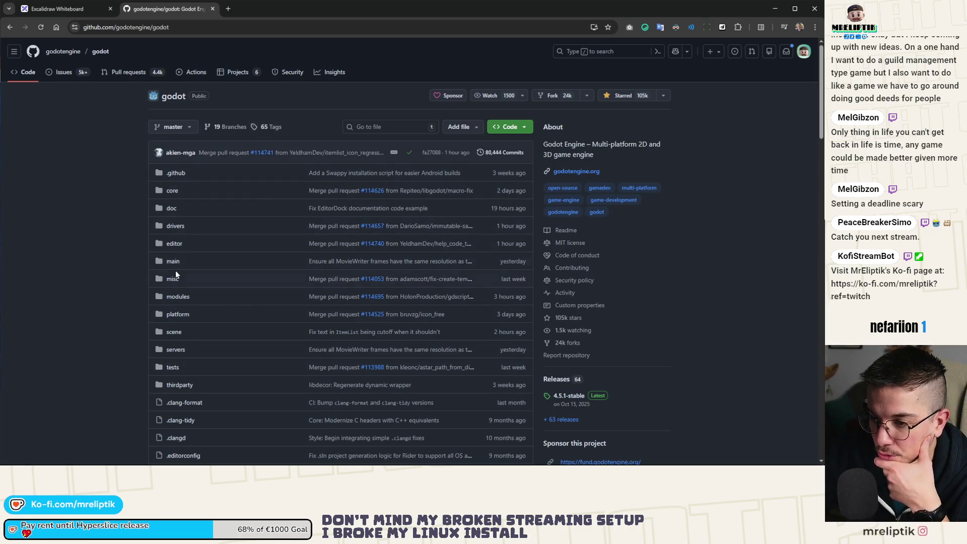
# Step: Open godot's core folder and look into its variant subfolder
pyautogui.click(172, 190)
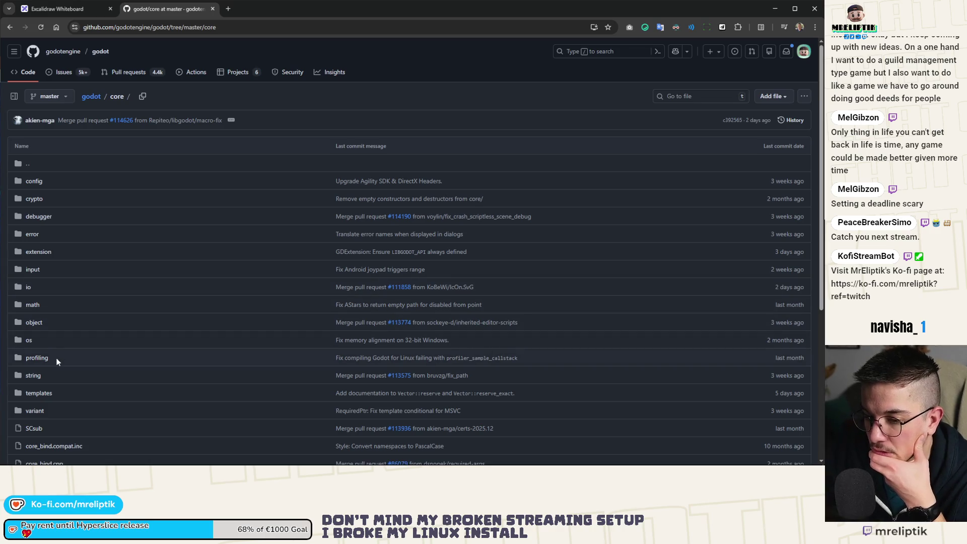
pyautogui.scroll(-2, 56, 357)
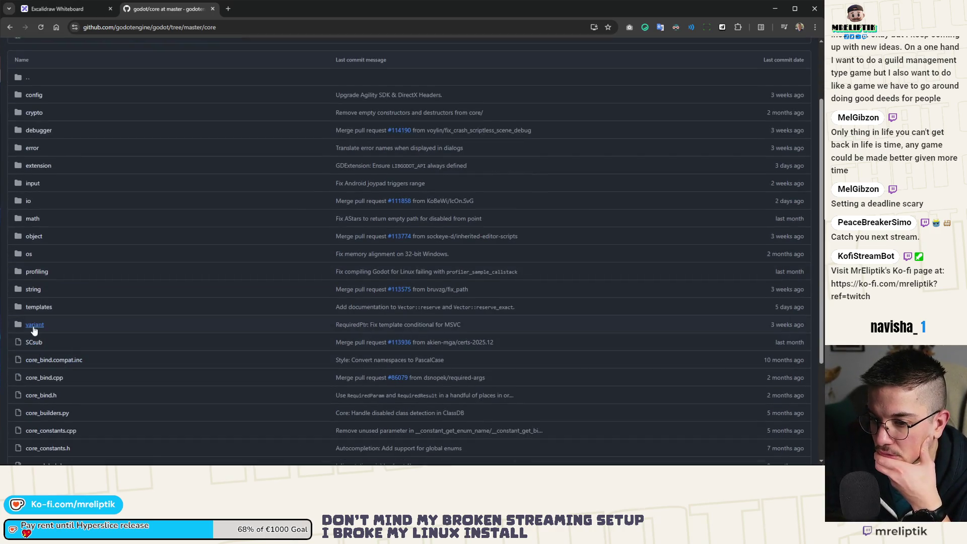
pyautogui.scroll(-3, 83, 338)
pyautogui.scroll(4, 84, 338)
pyautogui.click(35, 370)
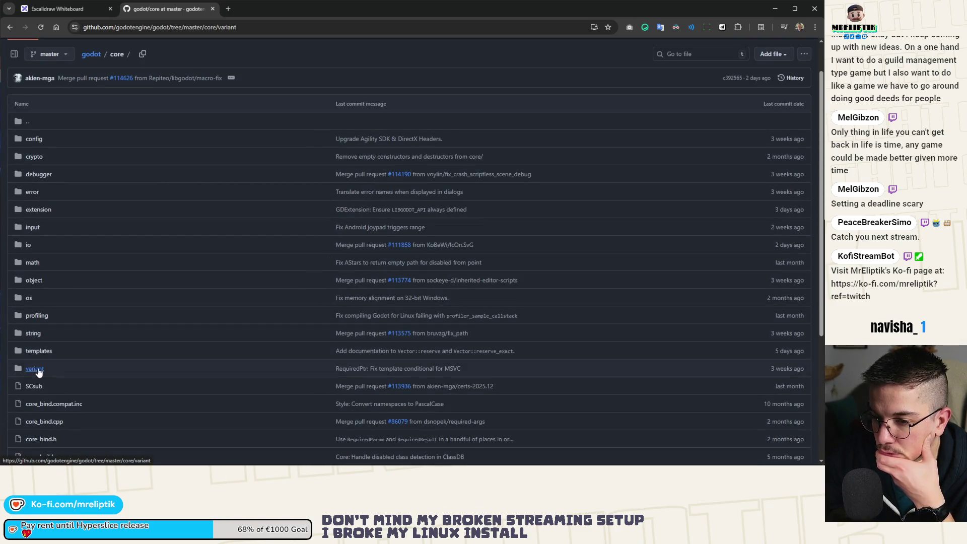
pyautogui.scroll(-10, 127, 274)
pyautogui.scroll(10, 127, 274)
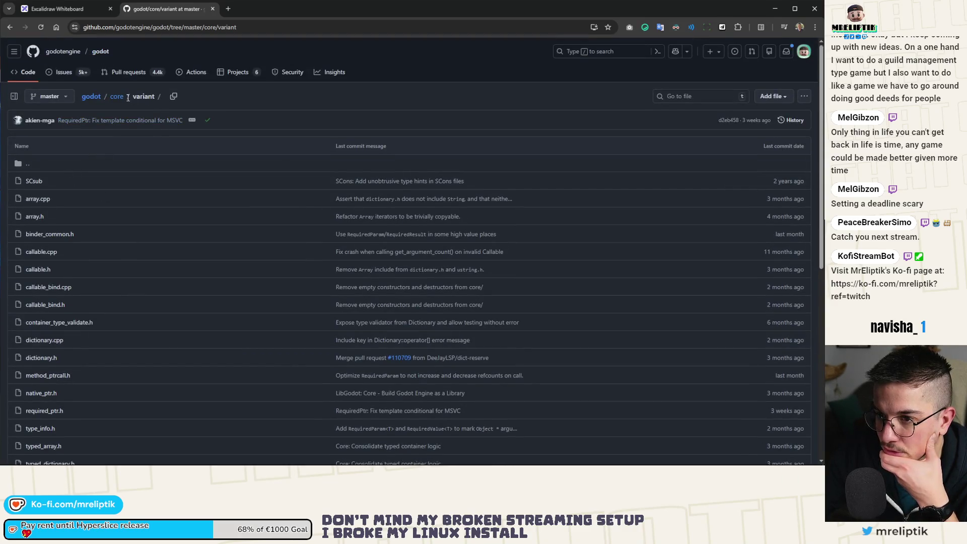
pyautogui.click(119, 96)
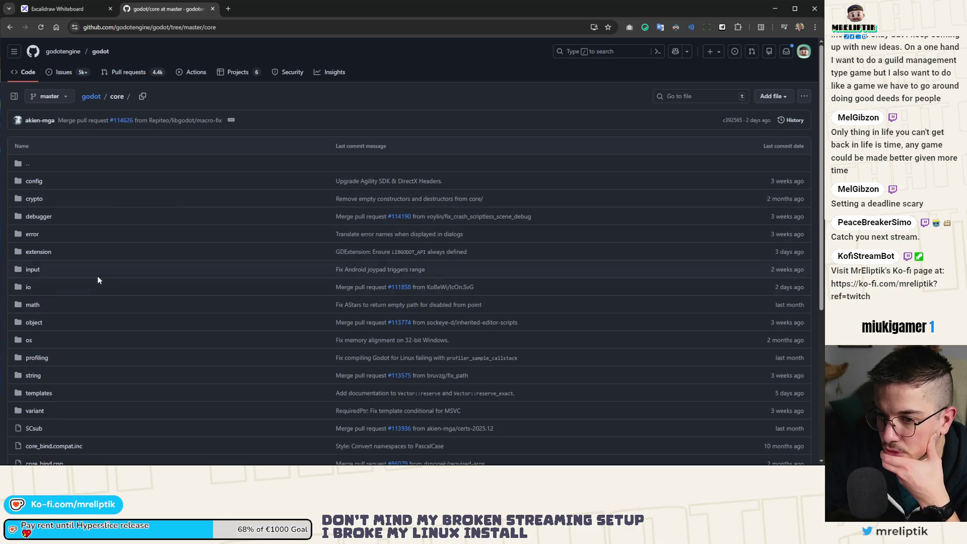
# Step: Look into core's object folder, then return to the repository root
pyautogui.scroll(-2, 97, 280)
pyautogui.click(42, 241)
pyautogui.scroll(-8, 55, 254)
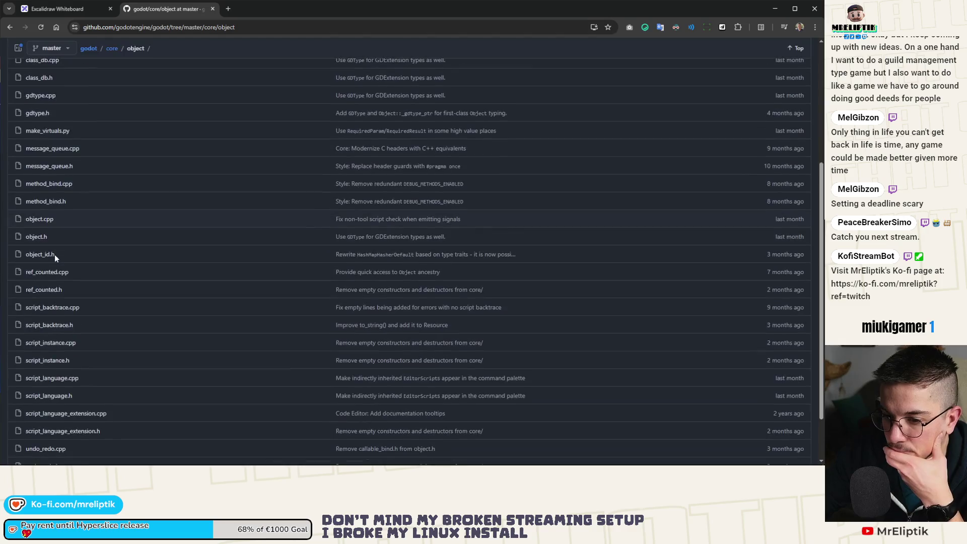
pyautogui.scroll(2, 58, 258)
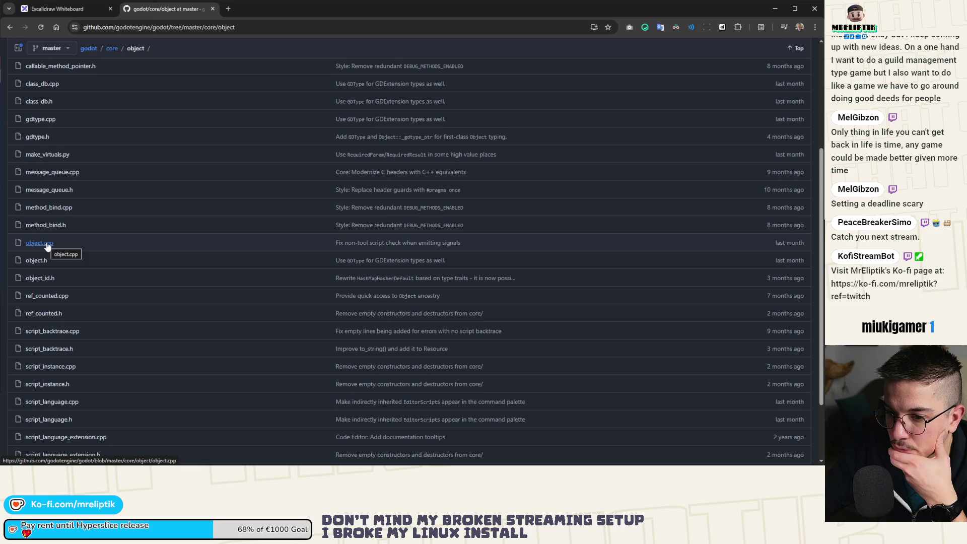
pyautogui.scroll(4, 101, 114)
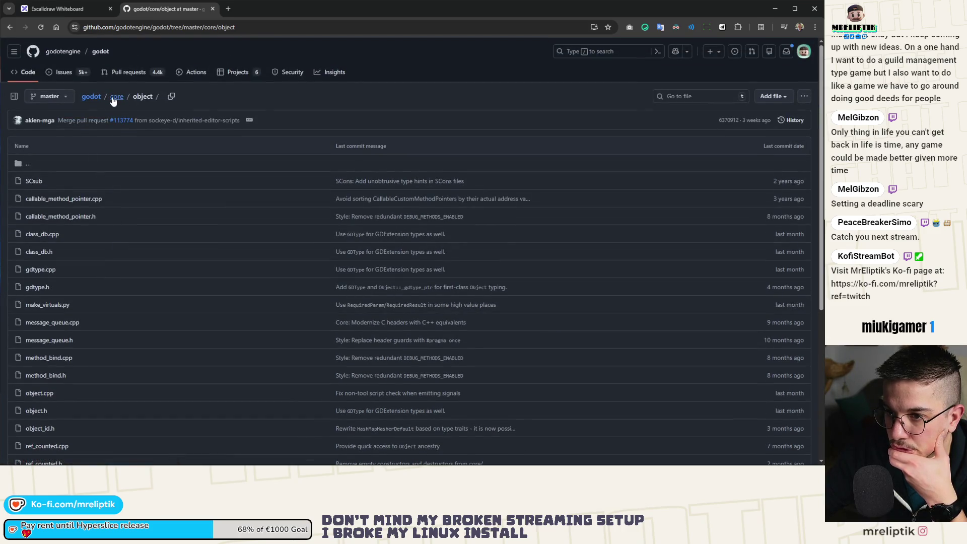
pyautogui.click(114, 98)
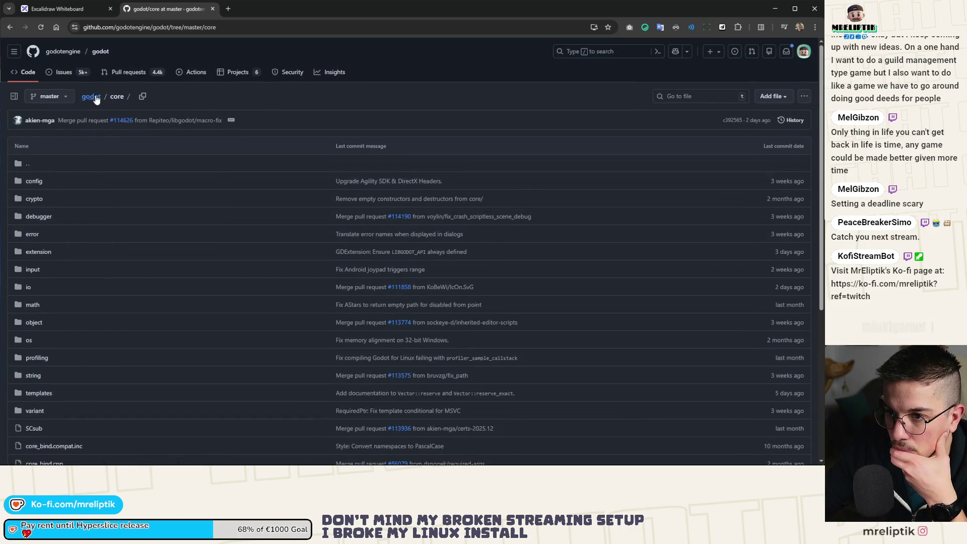
pyautogui.click(92, 96)
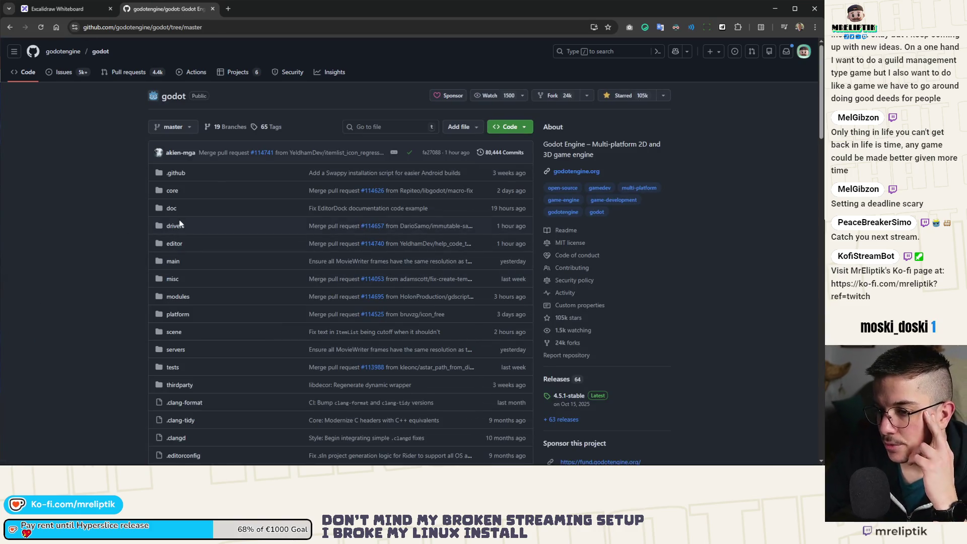
# Step: Open scene/2d and view the node_2d.cpp source file
pyautogui.click(173, 332)
pyautogui.click(29, 183)
pyautogui.scroll(-3, 83, 263)
pyautogui.scroll(-15, 81, 264)
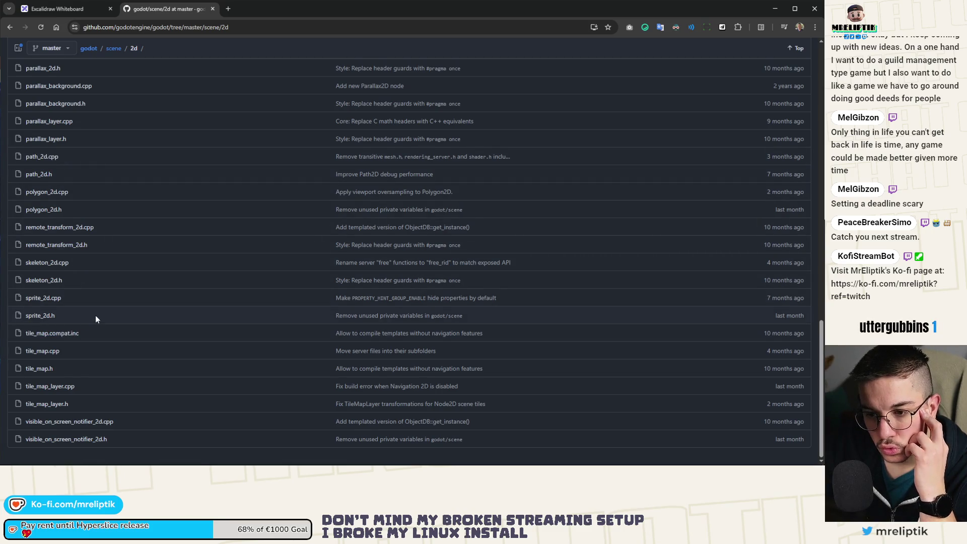
pyautogui.scroll(2, 94, 315)
pyautogui.scroll(1, 96, 301)
pyautogui.click(42, 145)
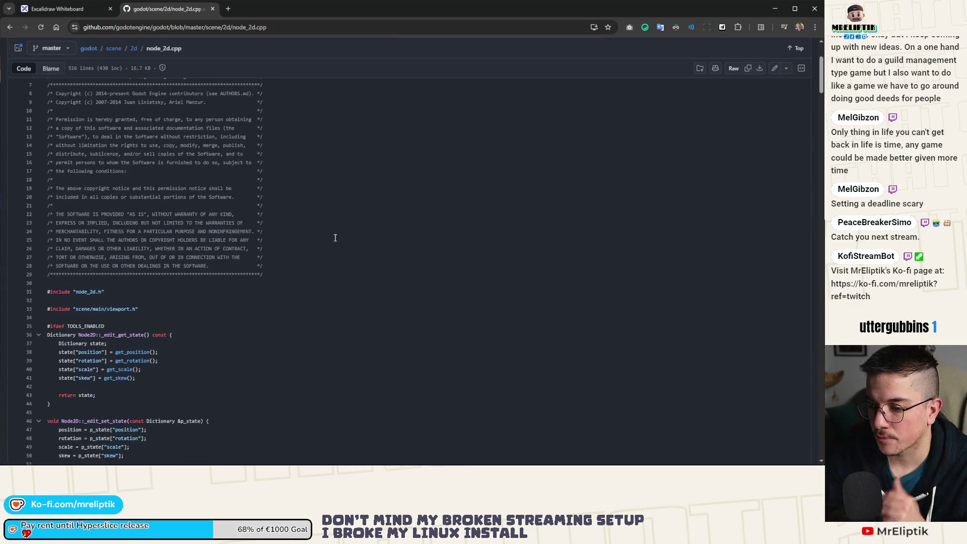
# Step: Search node_2d.cpp for to_global, inspect get_global_transform's references, then close the GitHub tab
pyautogui.hotkey('ctrl', 'f')
pyautogui.write('to_global')
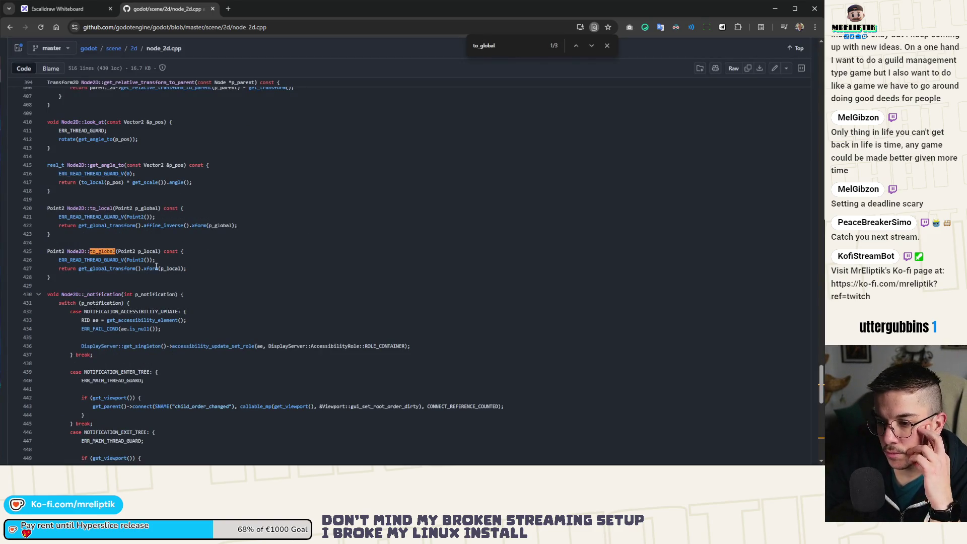
pyautogui.click(116, 270)
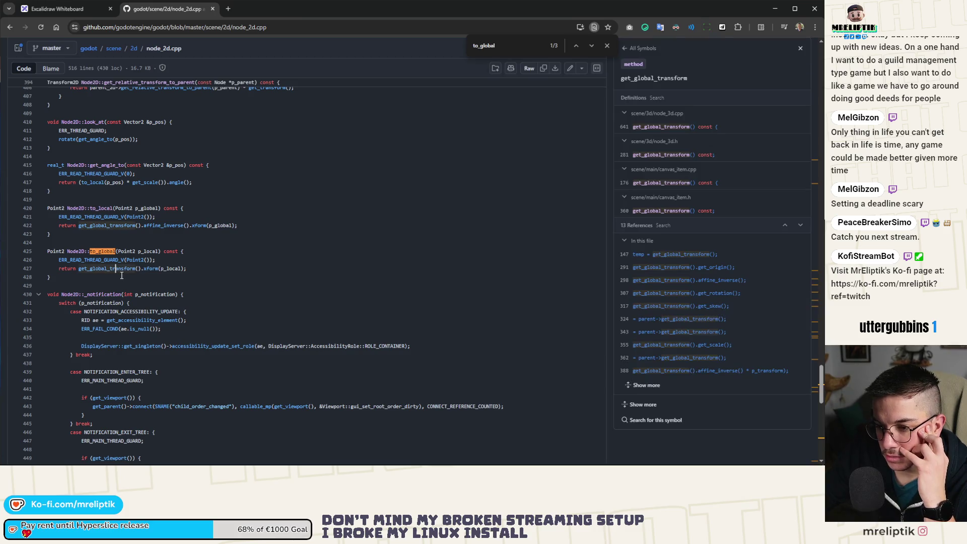
pyautogui.click(186, 269)
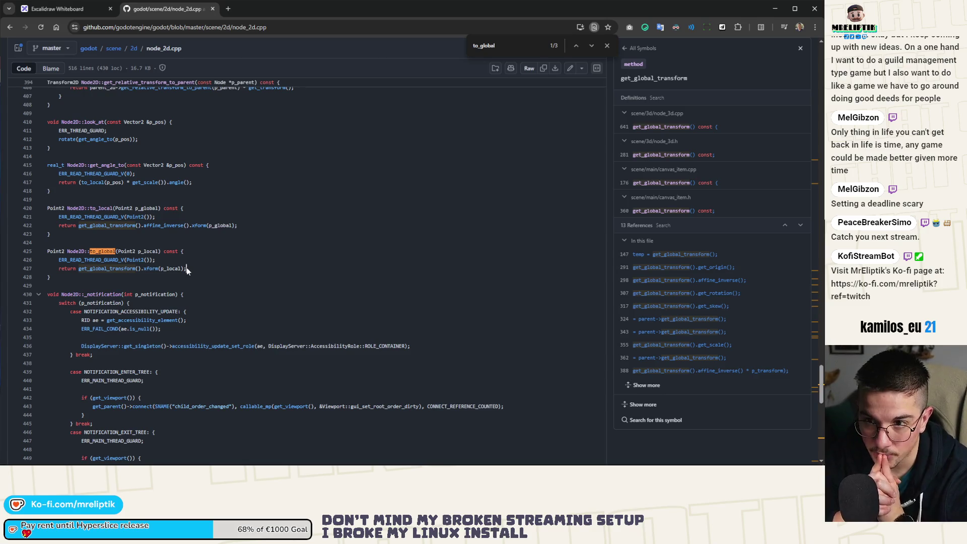
pyautogui.click(213, 9)
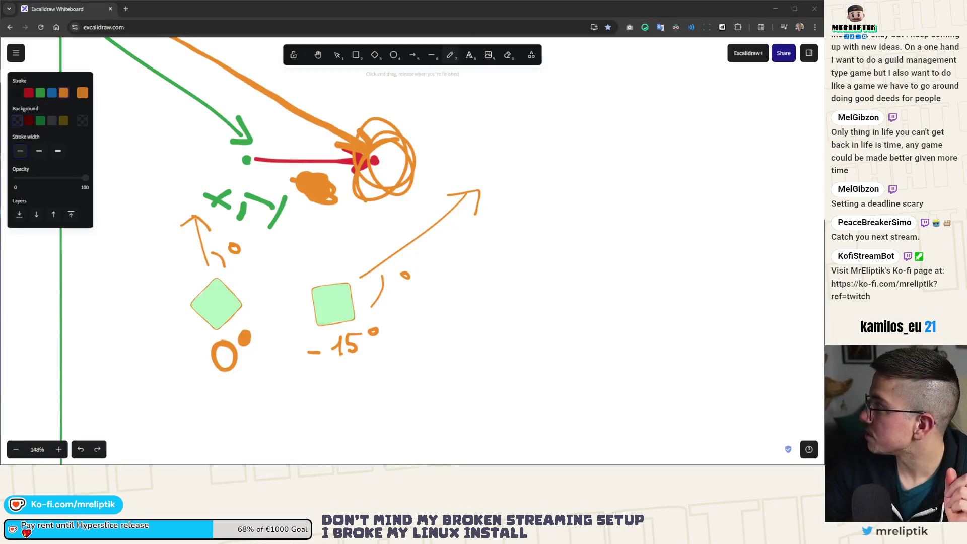
# Step: Pan the Excalidraw canvas to review the axes and squares, then hide the browser
pyautogui.scroll(5, 267, 270)
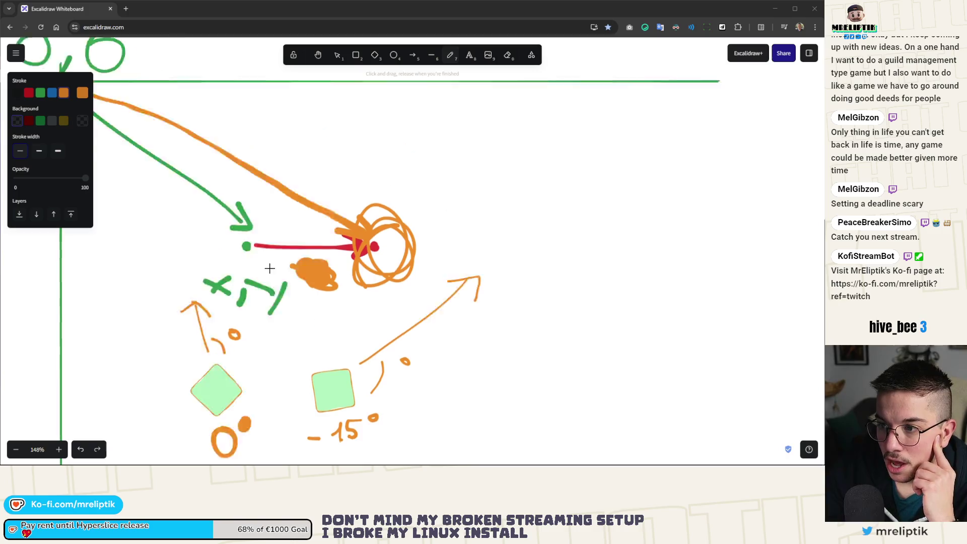
pyautogui.hscroll(-3, 176, 212)
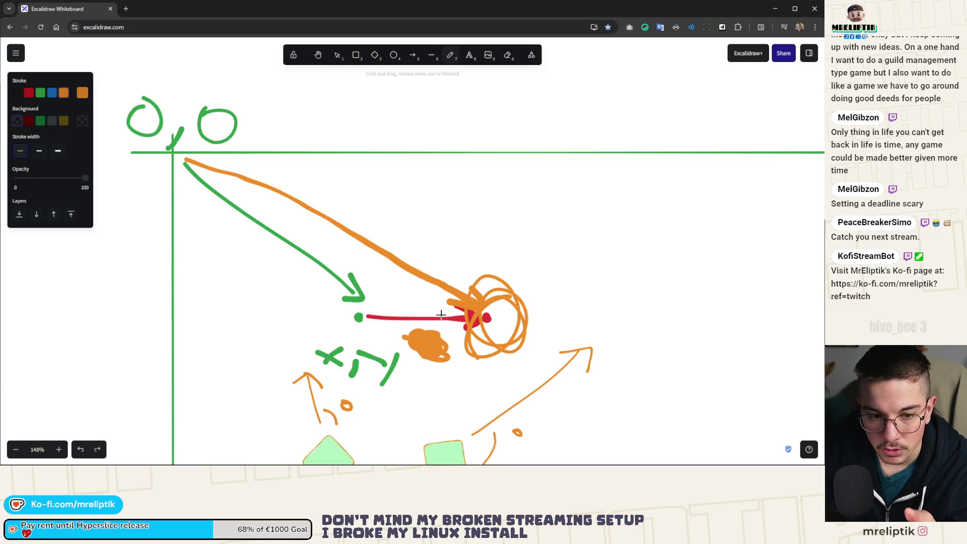
pyautogui.moveTo(435, 316); pyautogui.dragTo(349, 170)
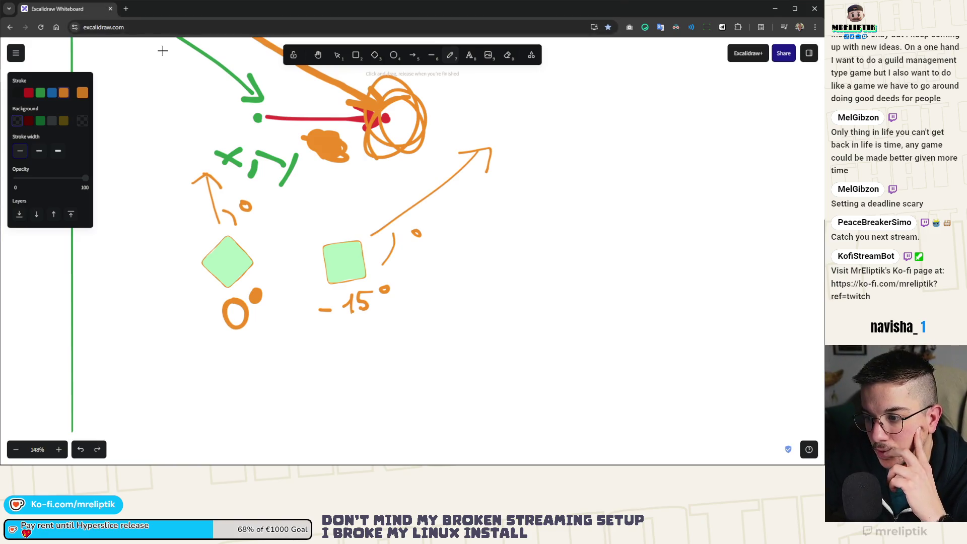
pyautogui.click(110, 8)
# Step: Move the debug game window aside, start a run, and respawn EnemyMineDrop via the console
pyautogui.moveTo(275, 82)
pyautogui.mouseDown()
pyautogui.moveTo(397, 35)
pyautogui.moveTo(329, 42)
pyautogui.mouseUp()
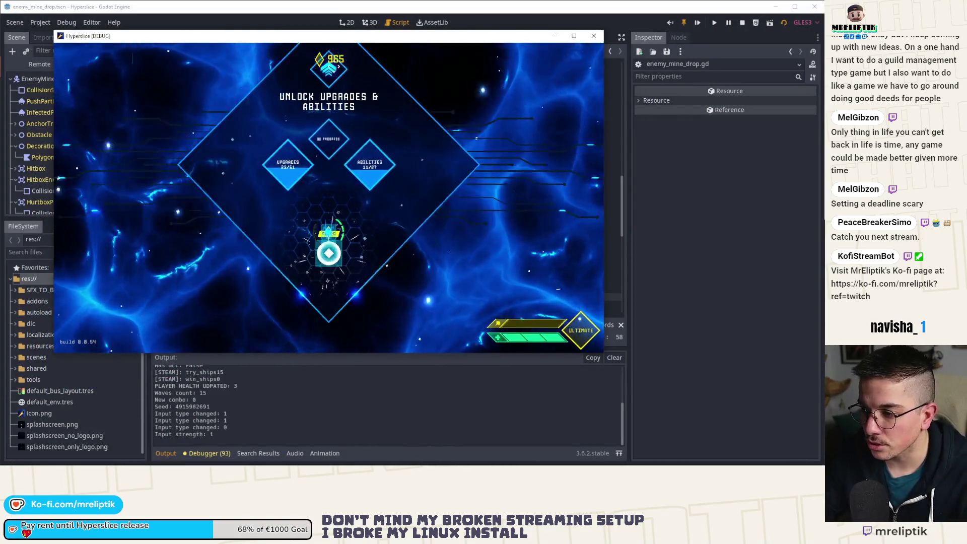
pyautogui.press('Return')
pyautogui.press('Return')
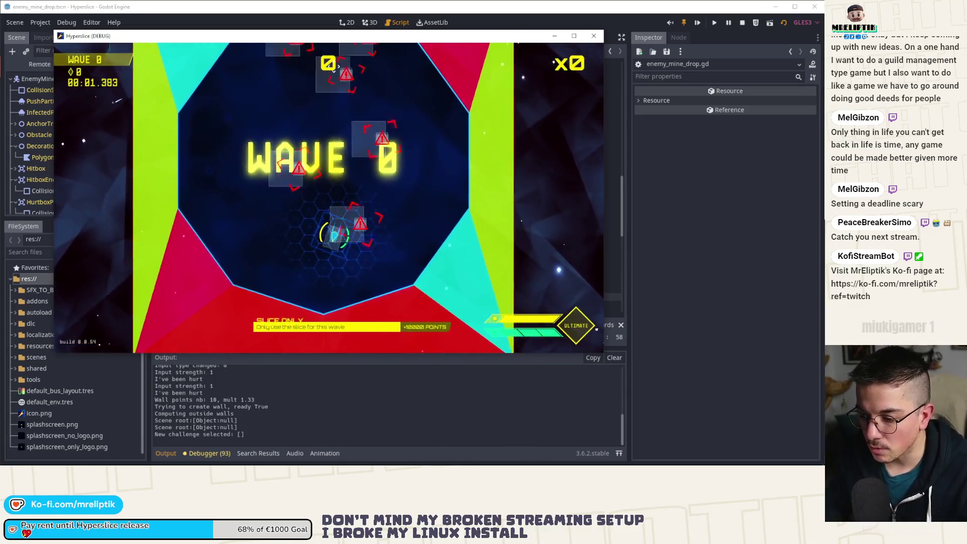
pyautogui.press('quoteleft')
pyautogui.press('Up')
pyautogui.press('quoteleft')
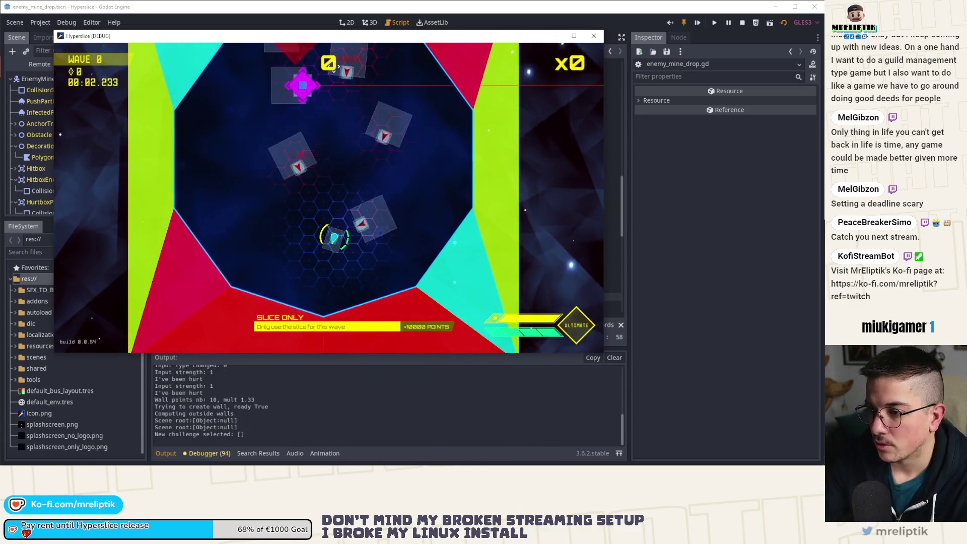
# Step: Slice several enemies to build the combo and advance from Wave 0 into Wave 1
pyautogui.click(329, 76)
pyautogui.click(353, 151)
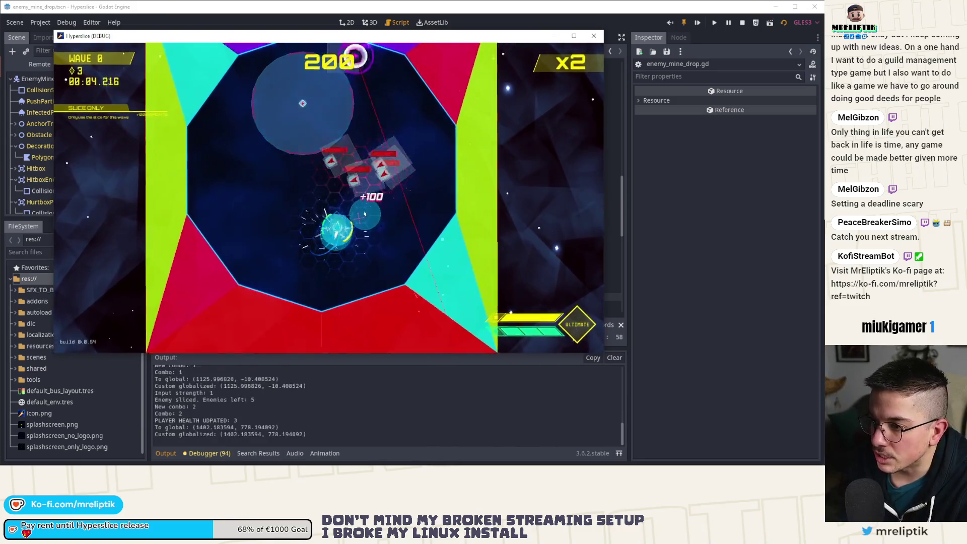
pyautogui.click(398, 111)
pyautogui.click(467, 351)
pyautogui.click(382, 57)
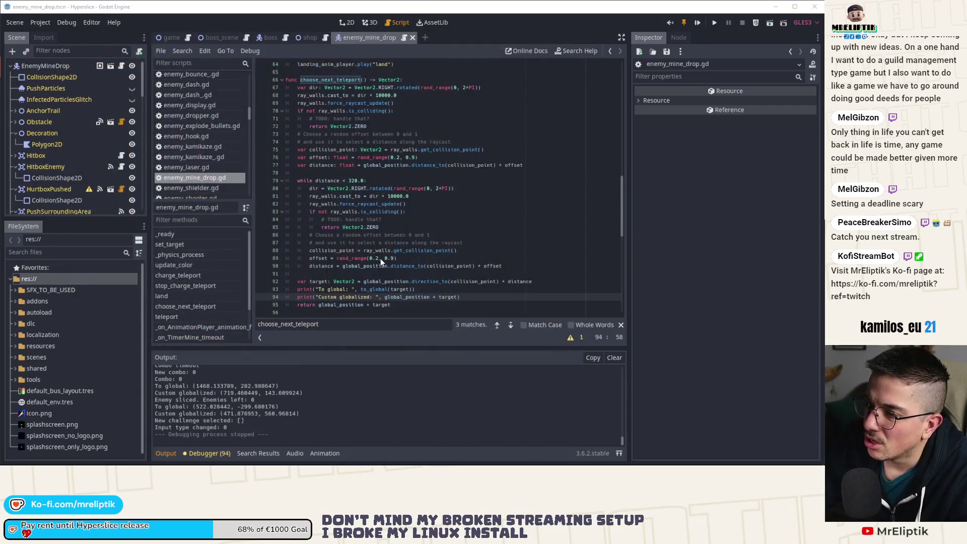
pyautogui.scroll(-2, 379, 258)
# Step: Delete the two debug print lines in choose_next_teleport and save enemy_mine_drop.gd
pyautogui.click(401, 243)
pyautogui.hotkey('ctrl', 'shift', 'k')
pyautogui.hotkey('ctrl', 'shift', 'k')
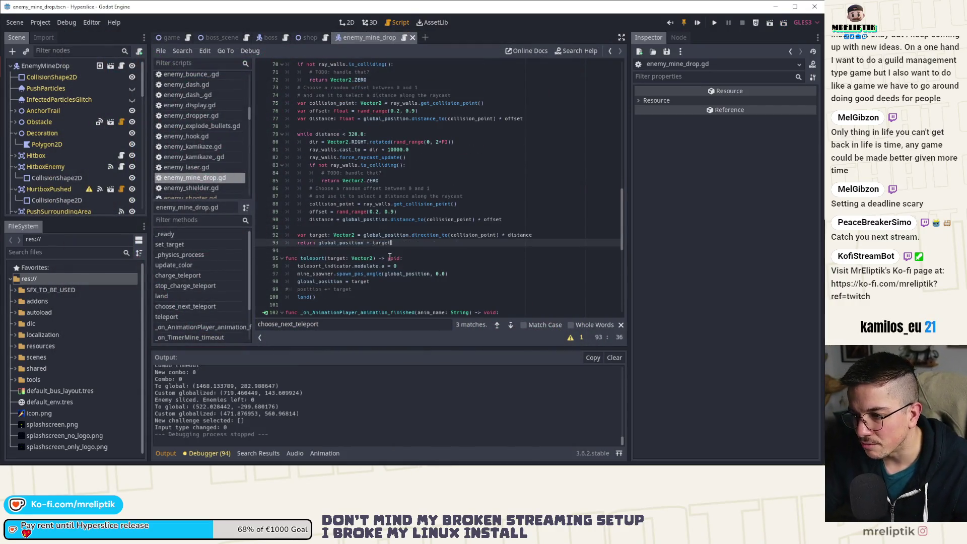
pyautogui.click(359, 230)
pyautogui.press('Return')
pyautogui.write('#')
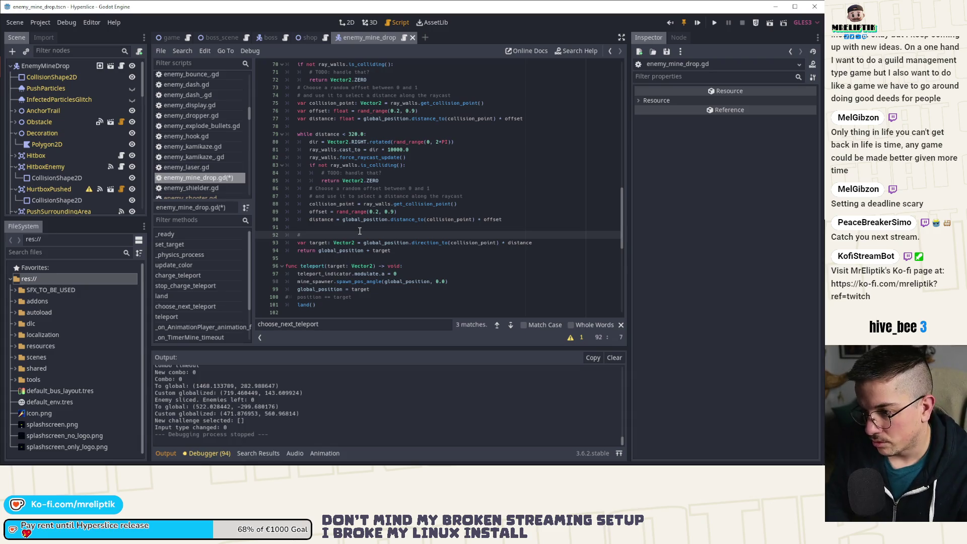
pyautogui.hotkey('ctrl', 's')
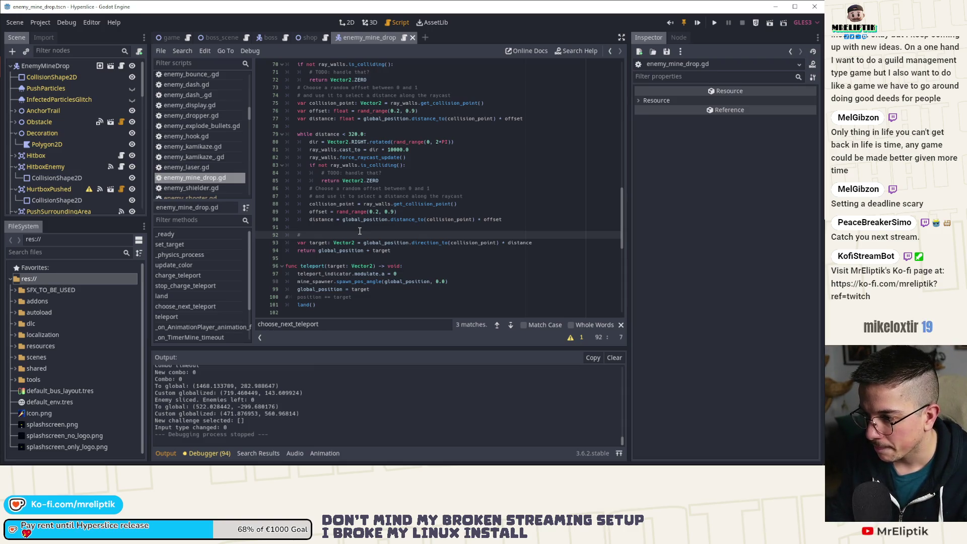
# Step: Write a three-line comment explaining why the offset is added to the global position
pyautogui.write('W')
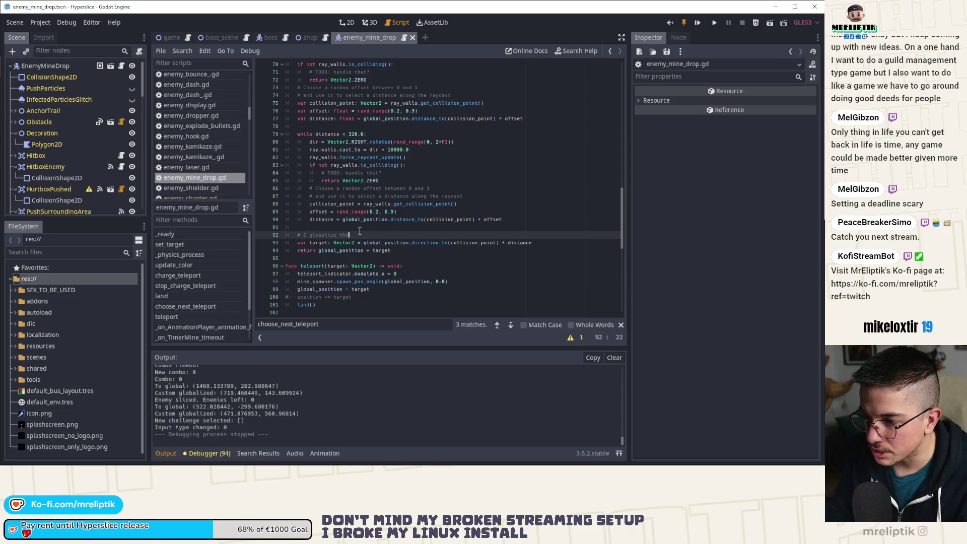
pyautogui.write('point by simply adding the offset to my global')
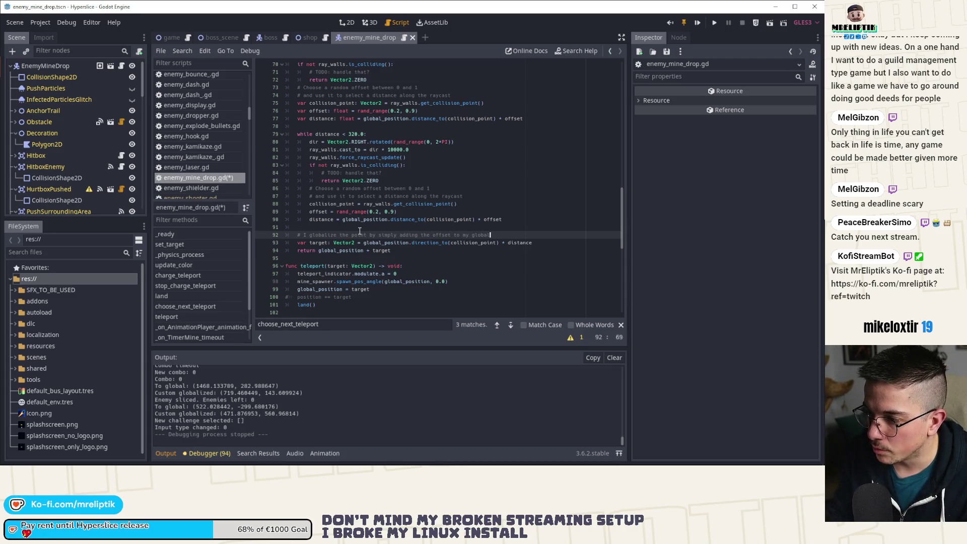
pyautogui.write(' position')
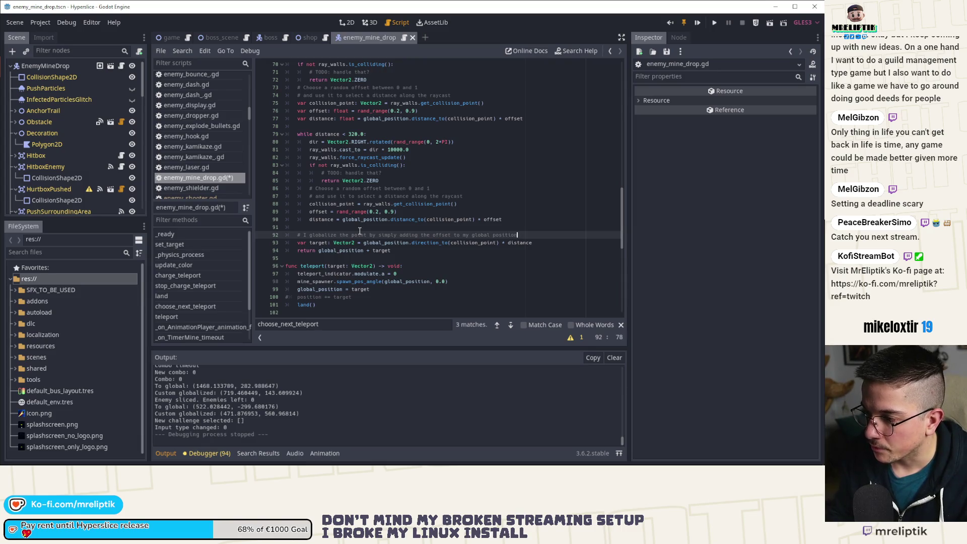
pyautogui.press('Return')
pyautogui.write('# tihis')
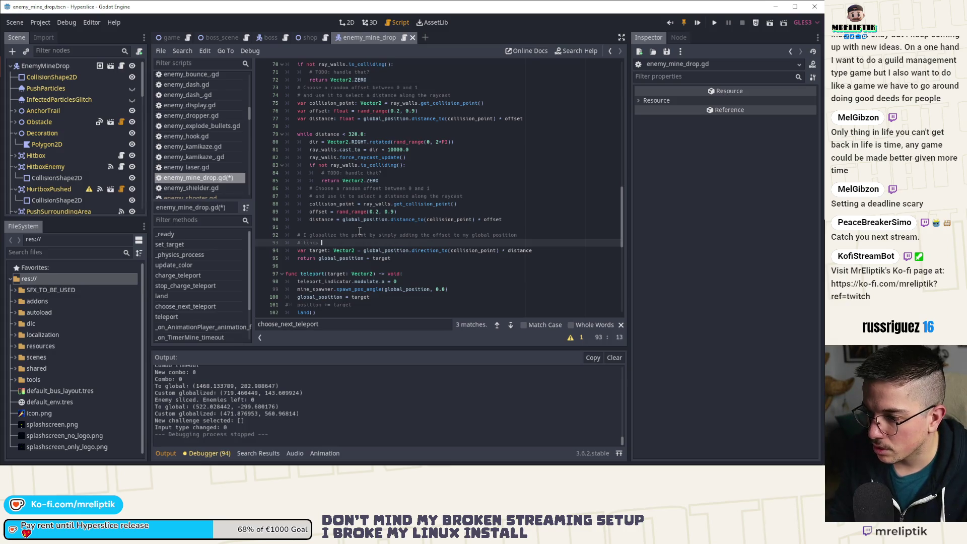
pyautogui.write(' ignores the current angle')
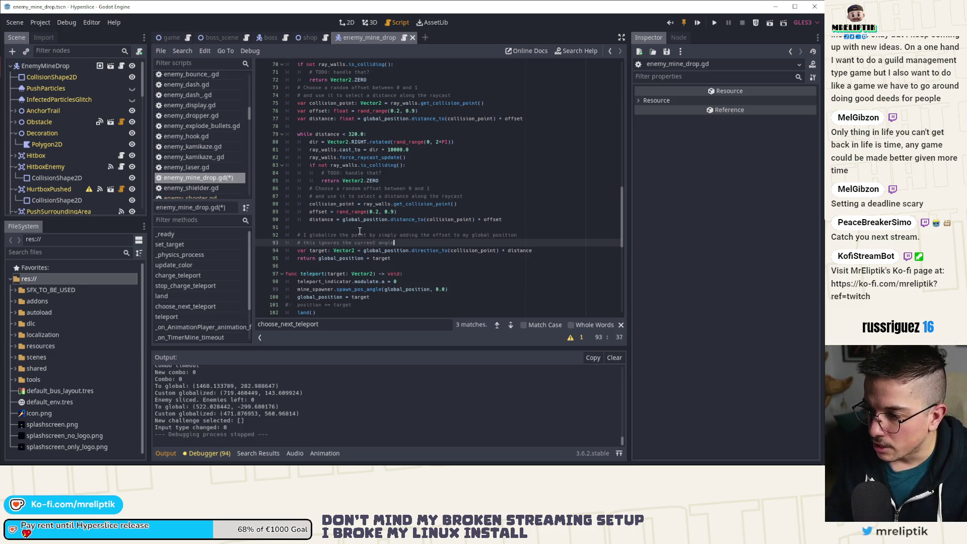
pyautogui.write(' of the body,')
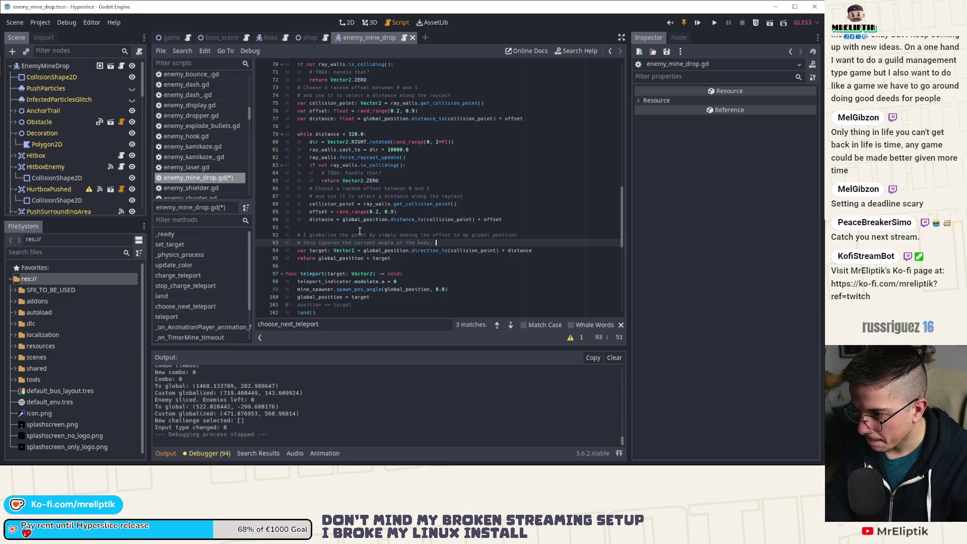
pyautogui.write('as s')
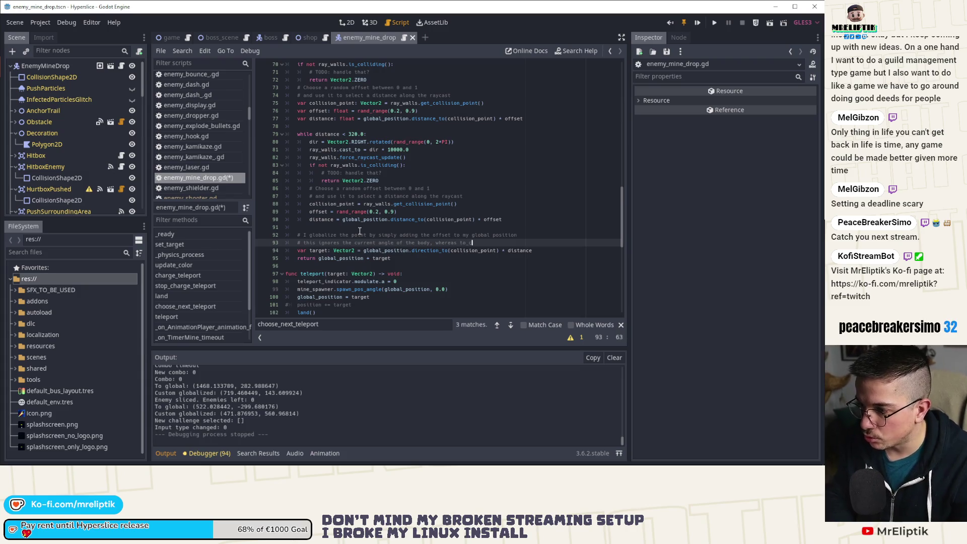
pyautogui.write('l() would take it')
pyautogui.press('Return')
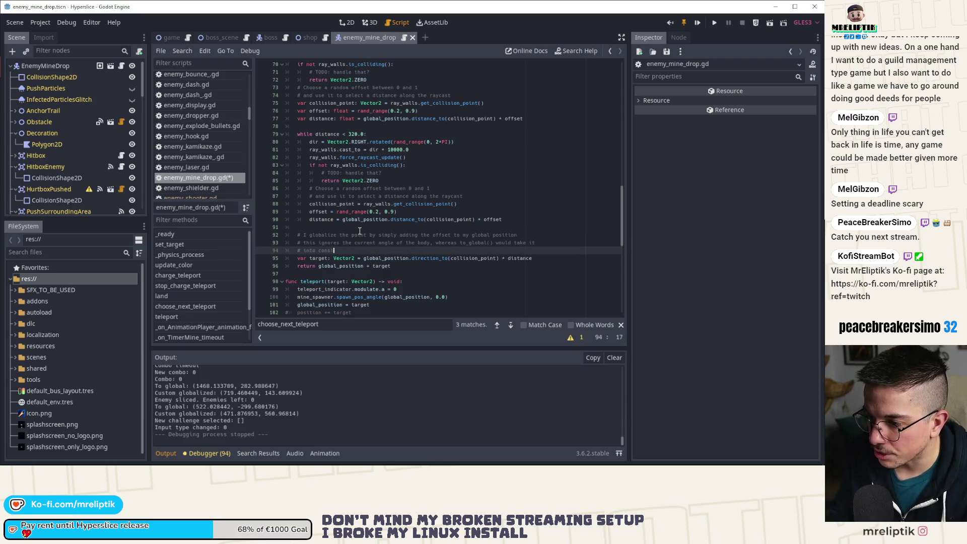
pyautogui.write('ion')
pyautogui.write(" as it's doing")
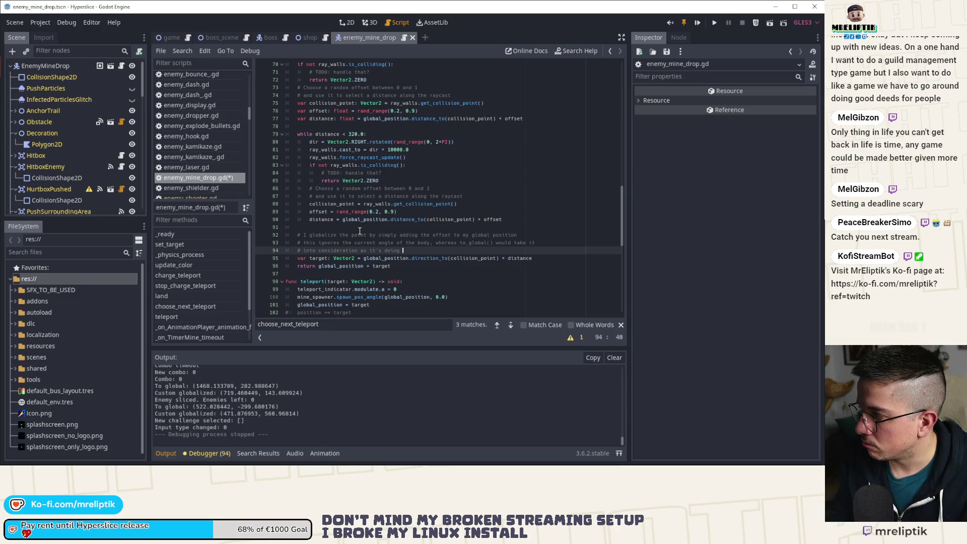
pyautogui.write('al ')
pyautogui.write('sform.a')
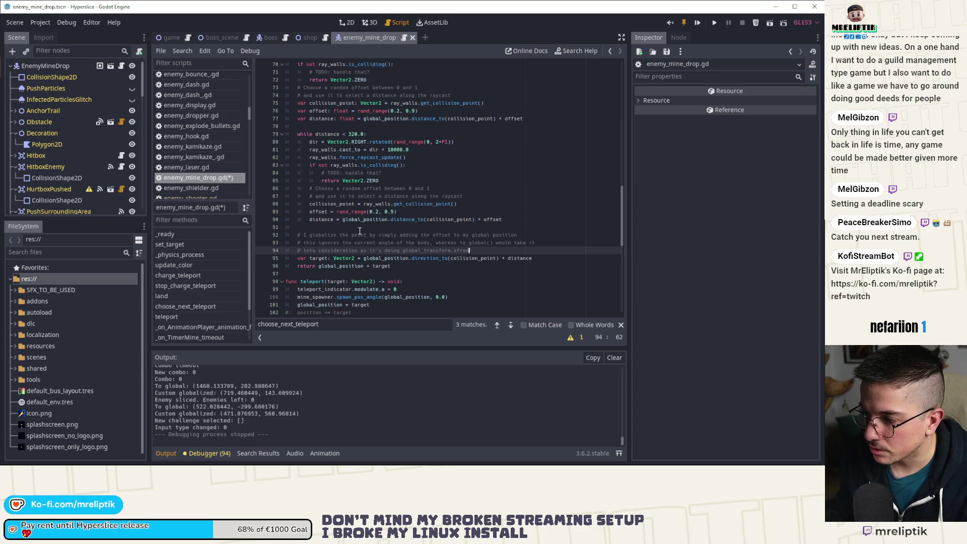
pyautogui.write('orm(')
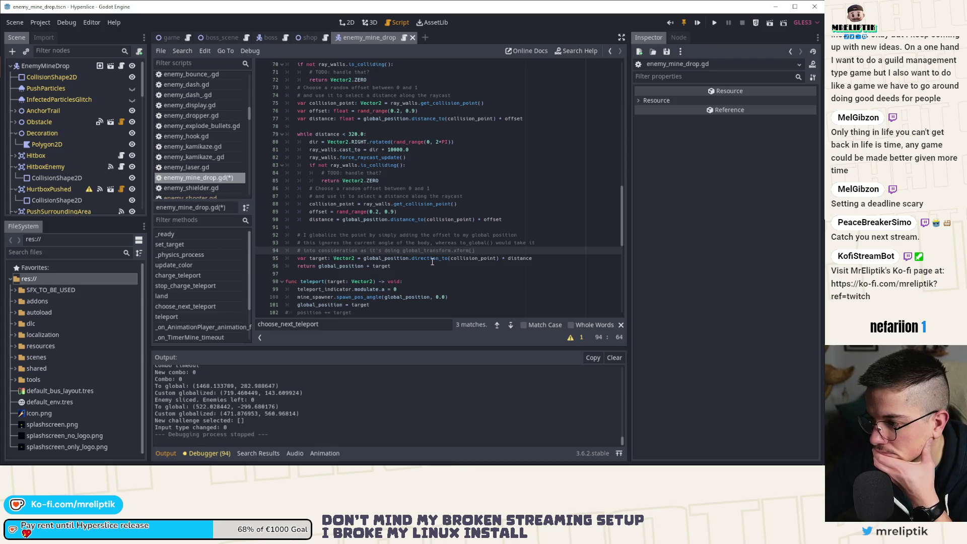
# Step: Glance at the Debug menu without changes and collapse the Output panel
pyautogui.click(390, 267)
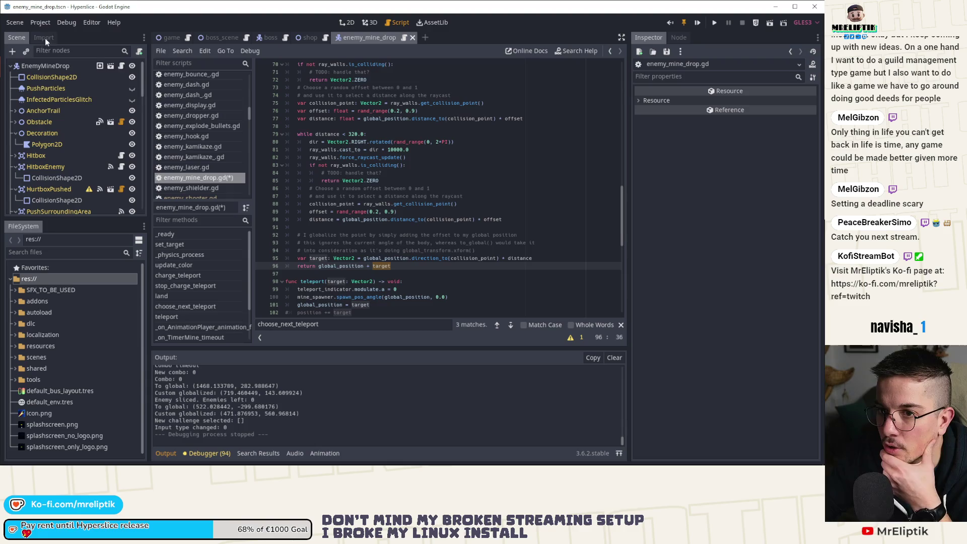
pyautogui.click(45, 22)
pyautogui.moveTo(66, 22)
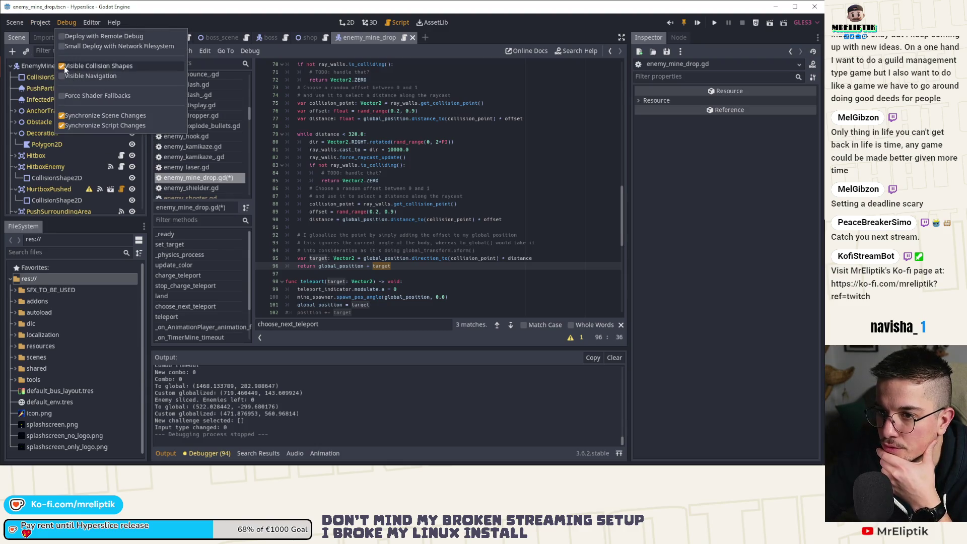
pyautogui.press('Escape')
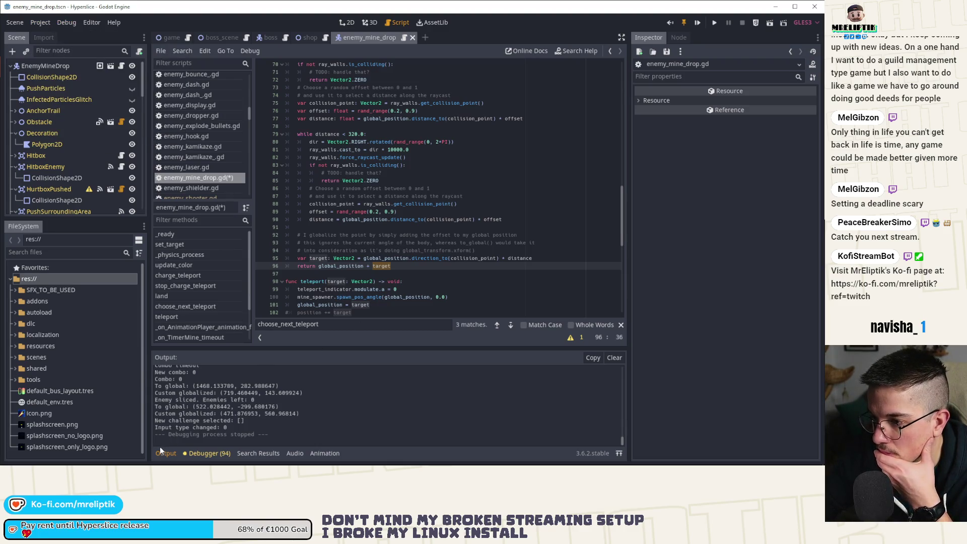
pyautogui.click(165, 453)
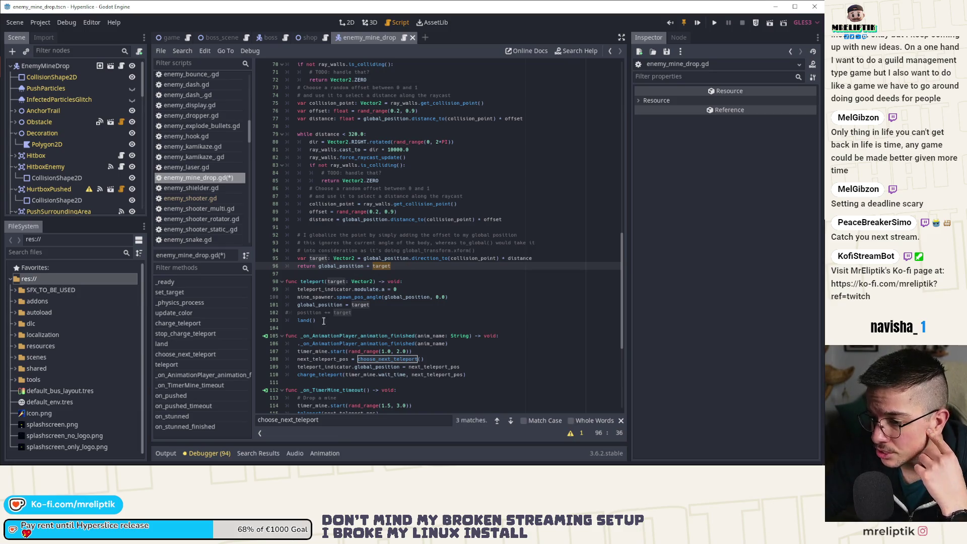
# Step: Delete the stale '# position += target' comment line and save the script
pyautogui.click(360, 312)
pyautogui.hotkey('ctrl', 'shift', 'k')
pyautogui.hotkey('ctrl', 's')
pyautogui.scroll(-4, 379, 324)
pyautogui.scroll(7, 380, 324)
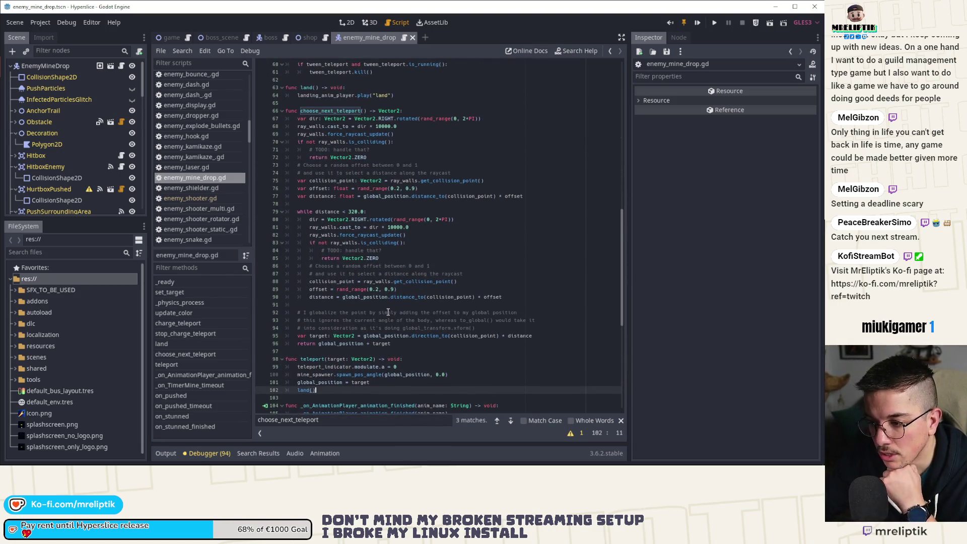
pyautogui.scroll(-2, 431, 267)
pyautogui.scroll(1, 431, 267)
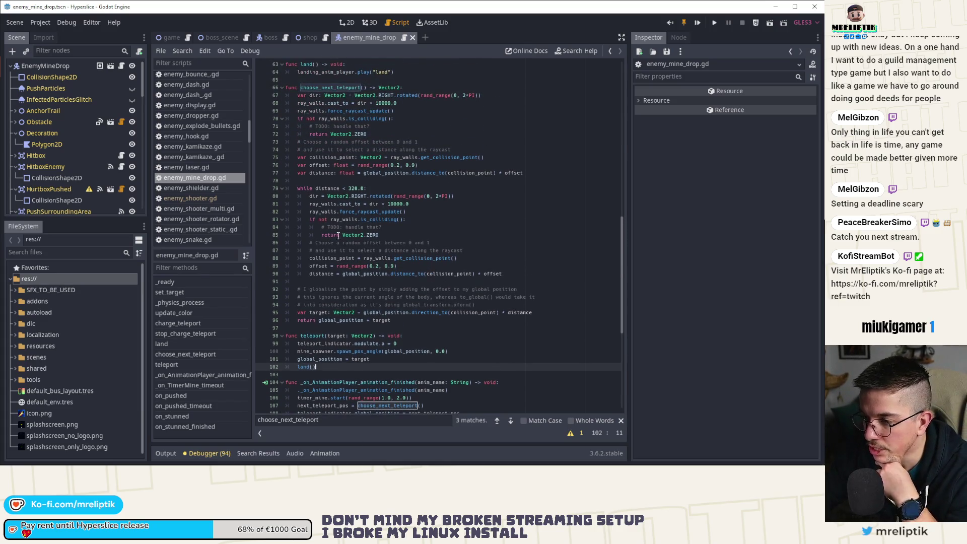
pyautogui.scroll(-5, 337, 237)
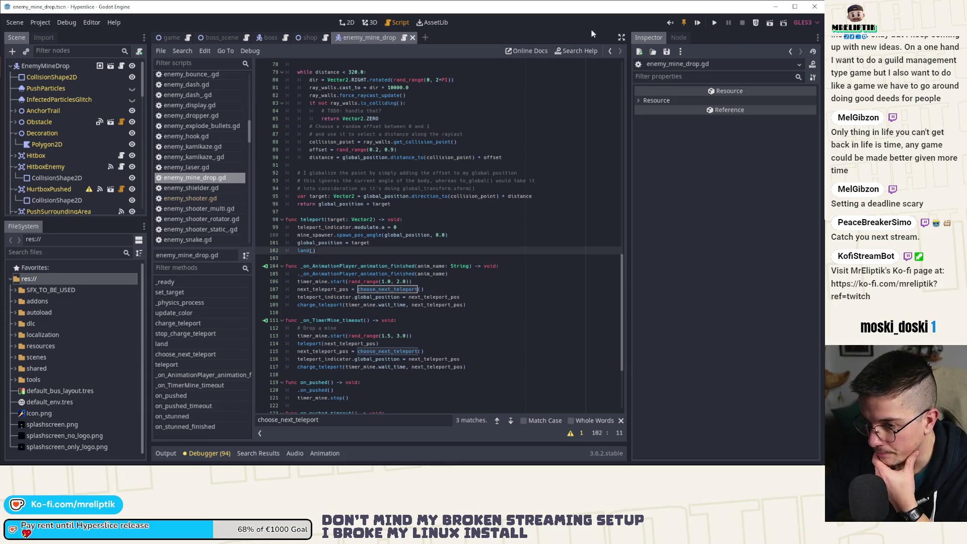
pyautogui.scroll(-3, 299, 224)
pyautogui.scroll(-2, 320, 266)
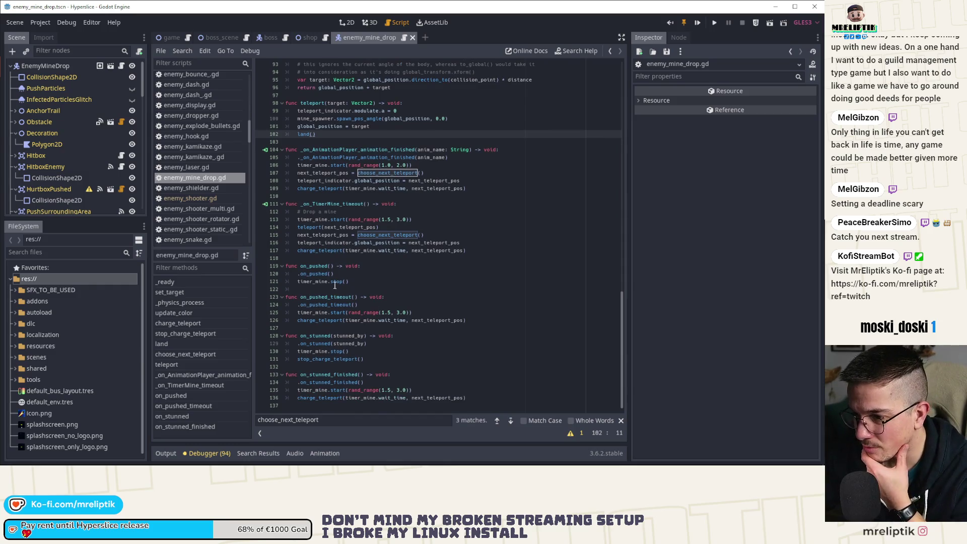
# Step: Highlight every use of charge_teleport and stop_charge_teleport in the timer code
pyautogui.click(320, 281)
pyautogui.doubleClick(318, 250)
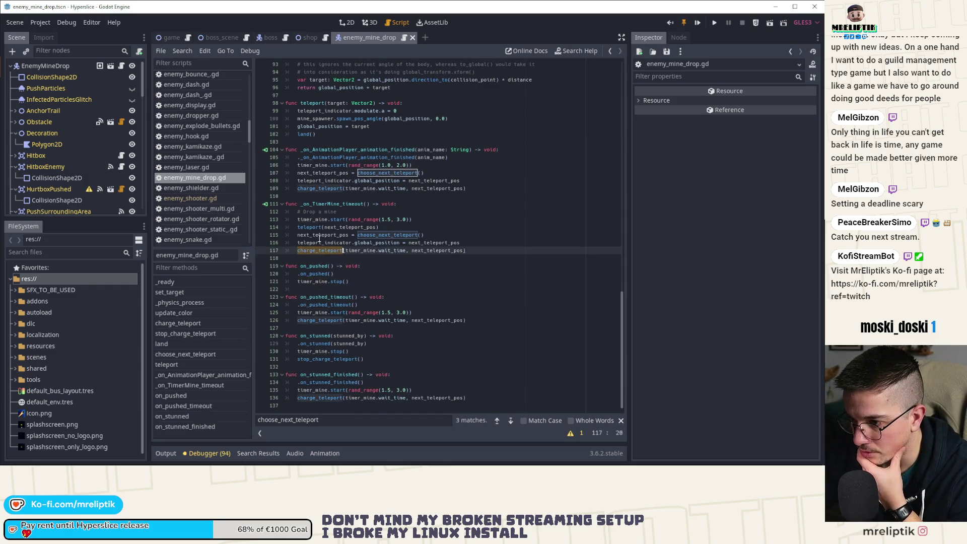
pyautogui.click(316, 220)
pyautogui.scroll(10, 363, 237)
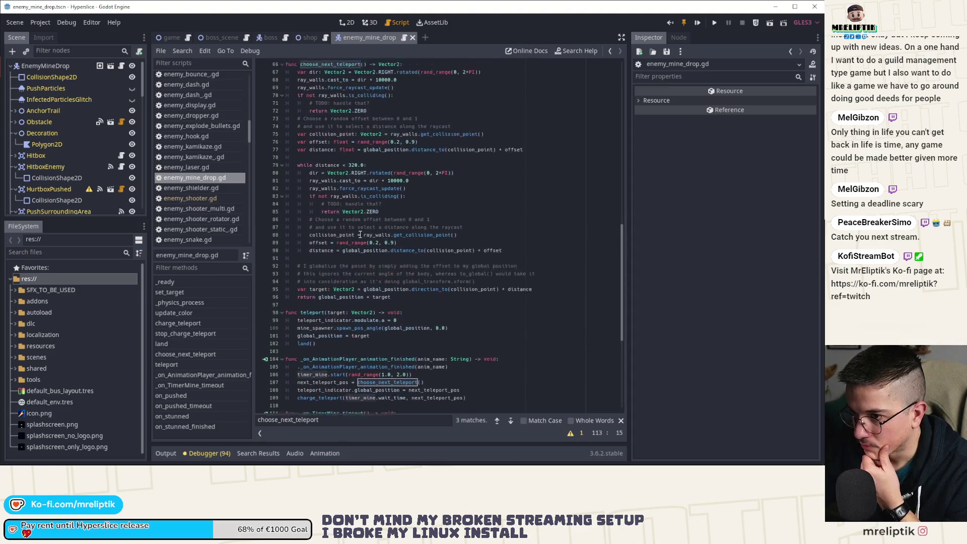
pyautogui.scroll(8, 364, 236)
pyautogui.click(325, 220)
pyautogui.doubleClick(325, 219)
pyautogui.scroll(3, 347, 216)
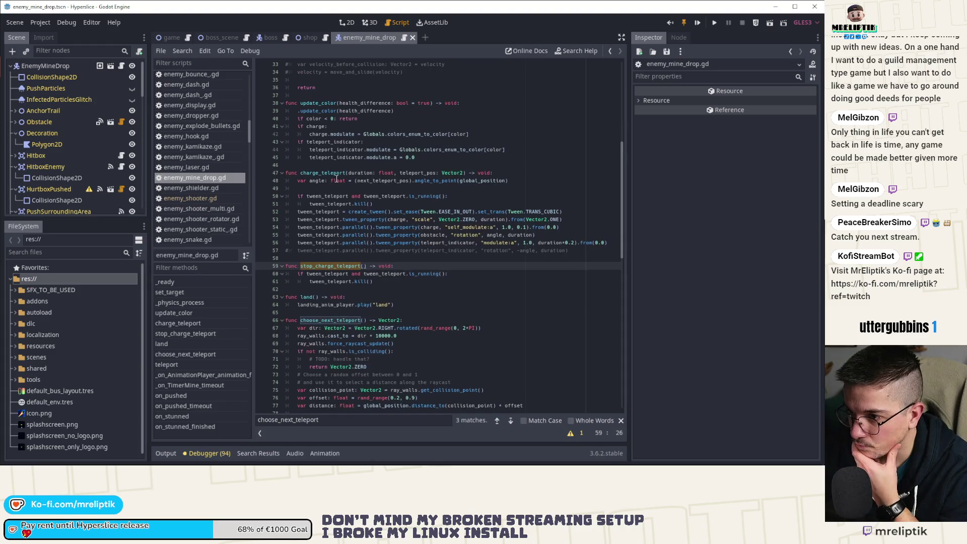
pyautogui.scroll(4, 346, 215)
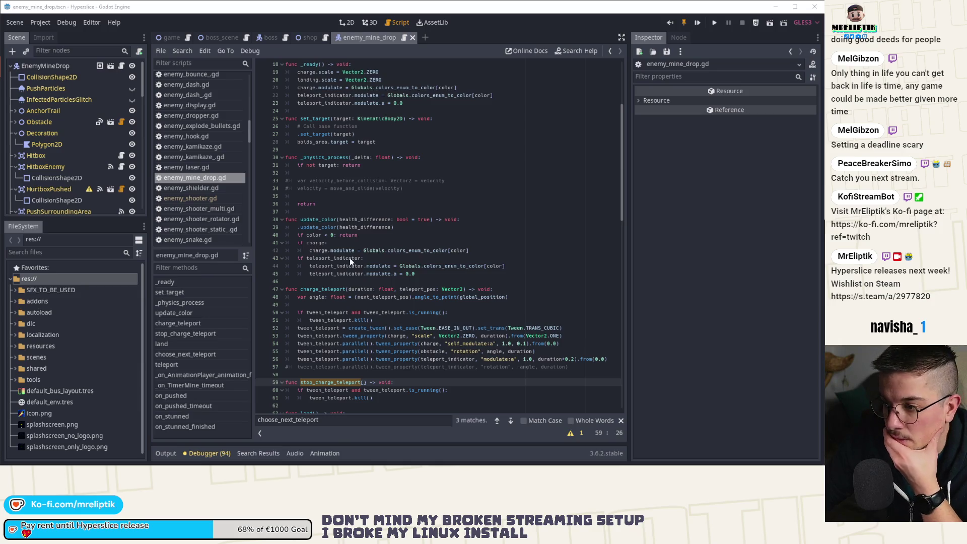
# Step: Jump through update_color, land, charge_teleport and teleport, highlighting uses of mine_spawner
pyautogui.click(373, 267)
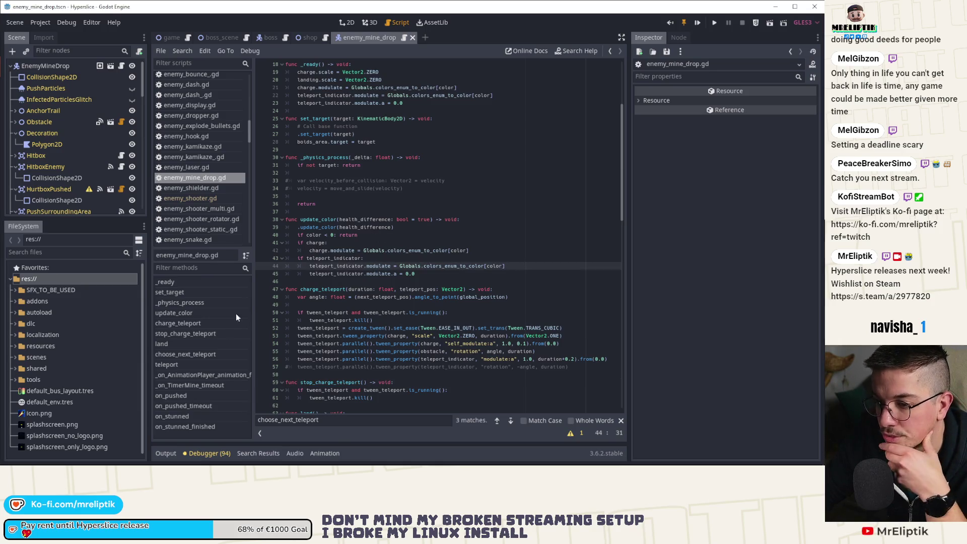
pyautogui.click(173, 343)
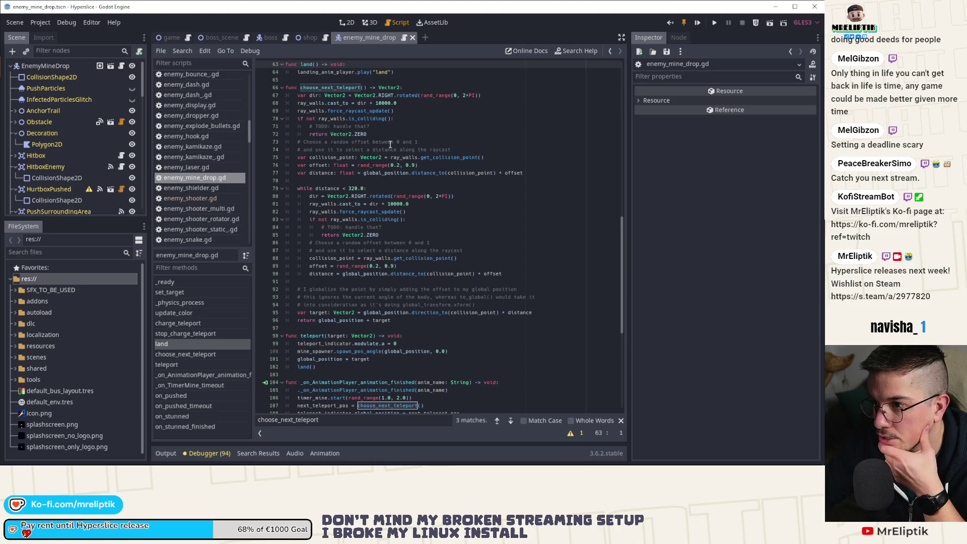
pyautogui.click(191, 325)
pyautogui.click(189, 361)
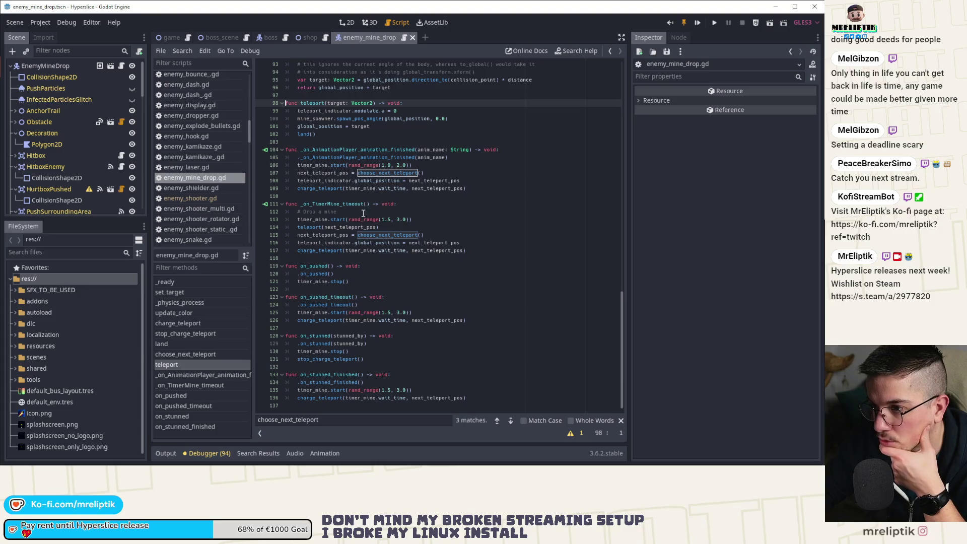
pyautogui.doubleClick(326, 118)
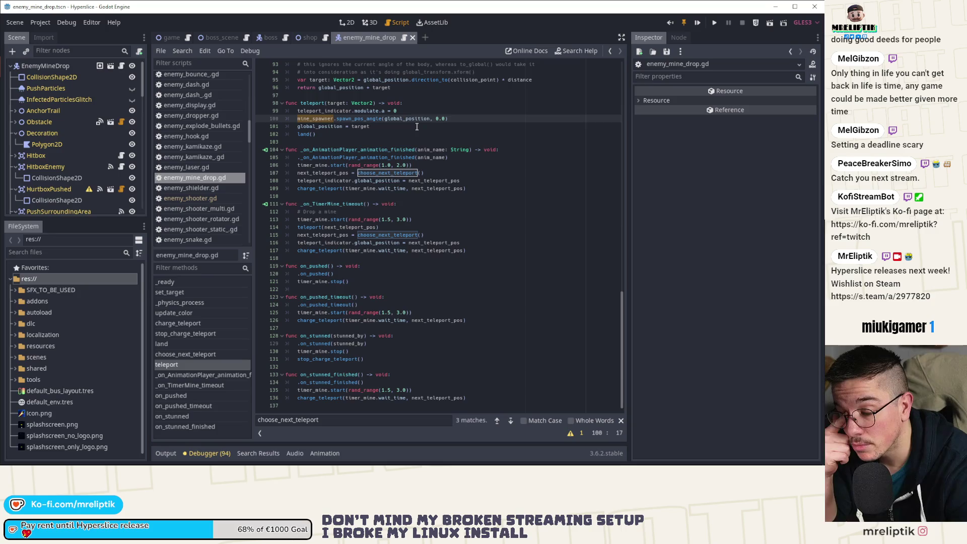
# Step: Select the MineSpawner node in the Scene dock and expand its spawned mine scene
pyautogui.scroll(-5, 73, 169)
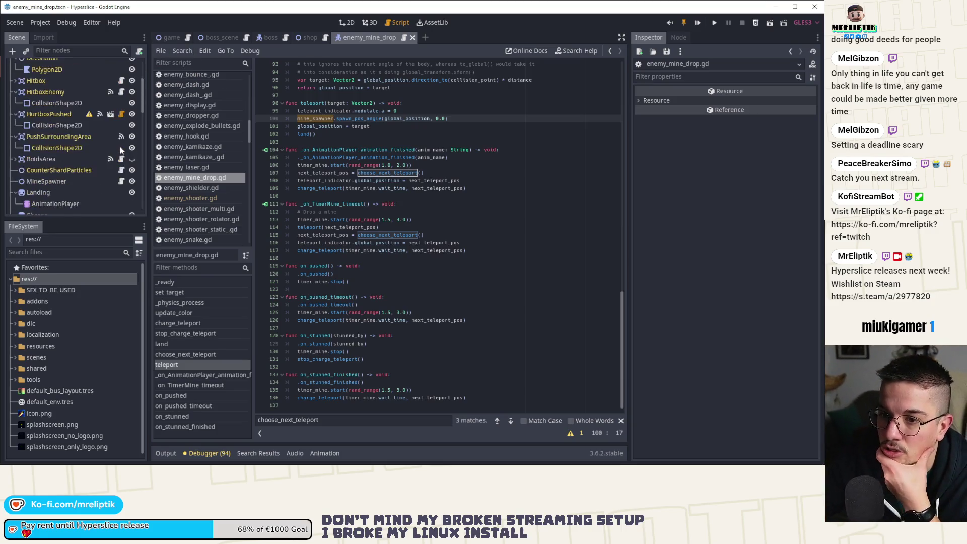
pyautogui.scroll(-8, 68, 172)
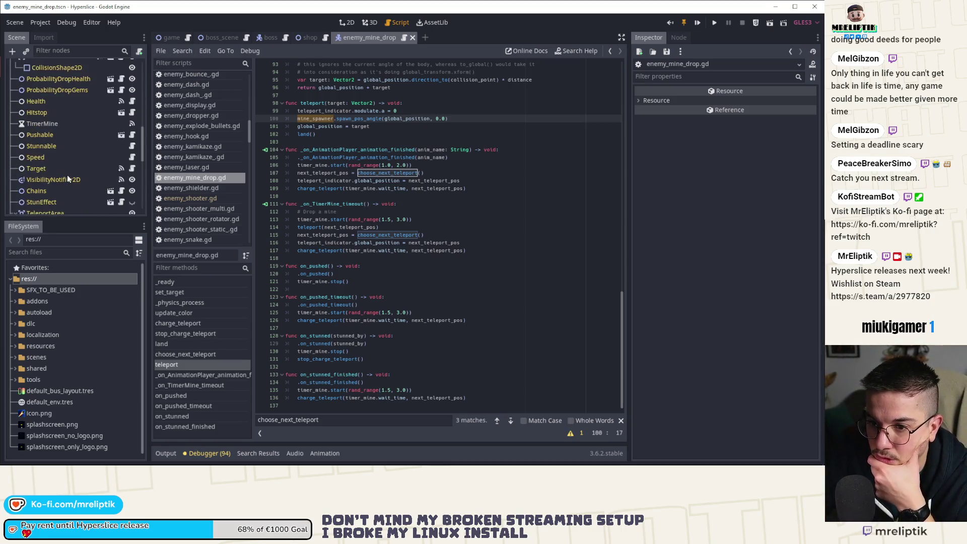
pyautogui.scroll(-3, 68, 176)
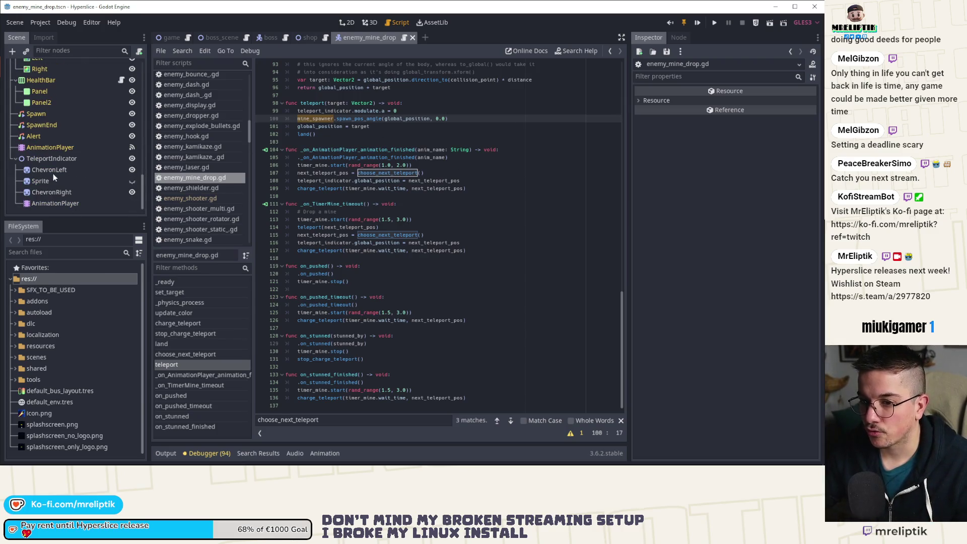
pyautogui.scroll(5, 53, 171)
pyautogui.scroll(3, 59, 169)
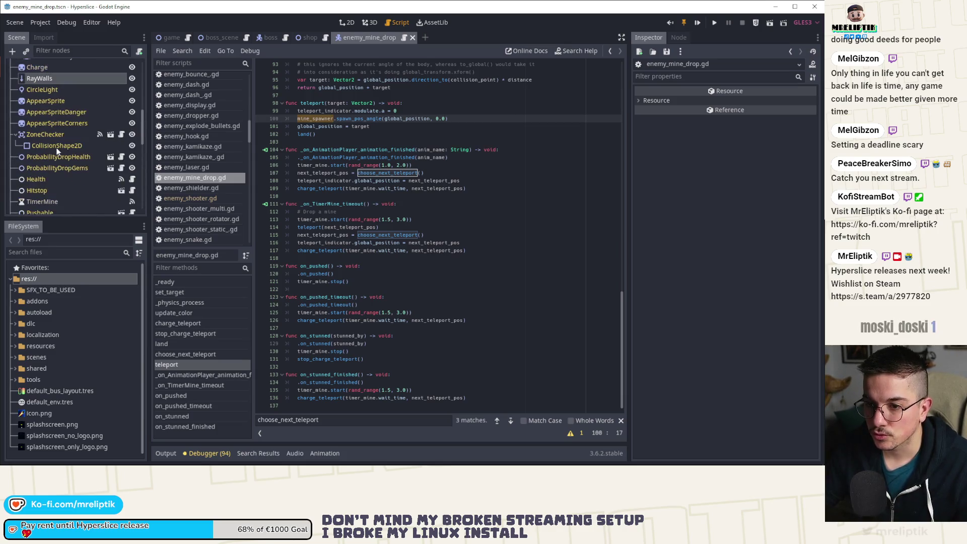
pyautogui.scroll(5, 57, 151)
pyautogui.scroll(3, 54, 121)
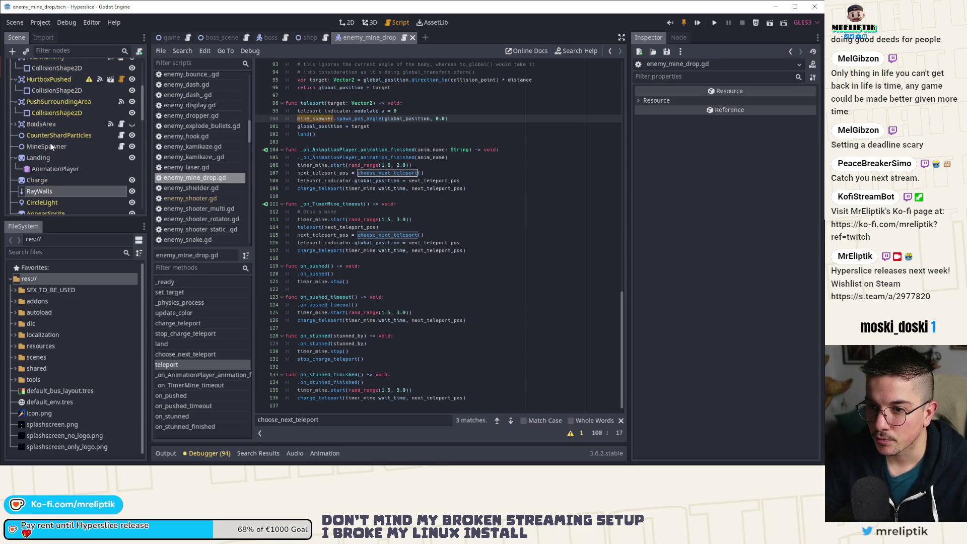
pyautogui.click(50, 147)
pyautogui.click(777, 125)
# Step: Open the mine scene's script and delete the blank line 30 in _ready
pyautogui.click(754, 155)
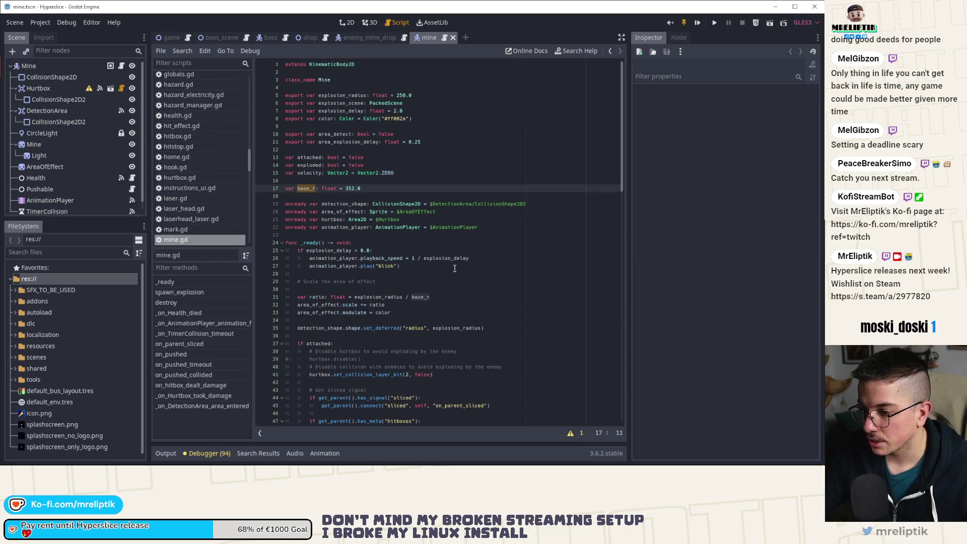
pyautogui.click(454, 266)
pyautogui.scroll(-6, 454, 266)
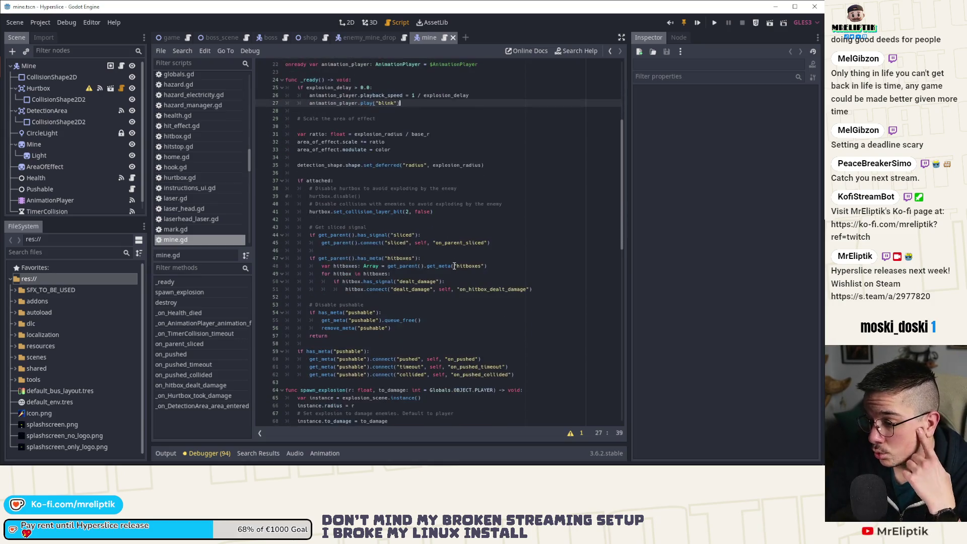
pyautogui.scroll(3, 423, 265)
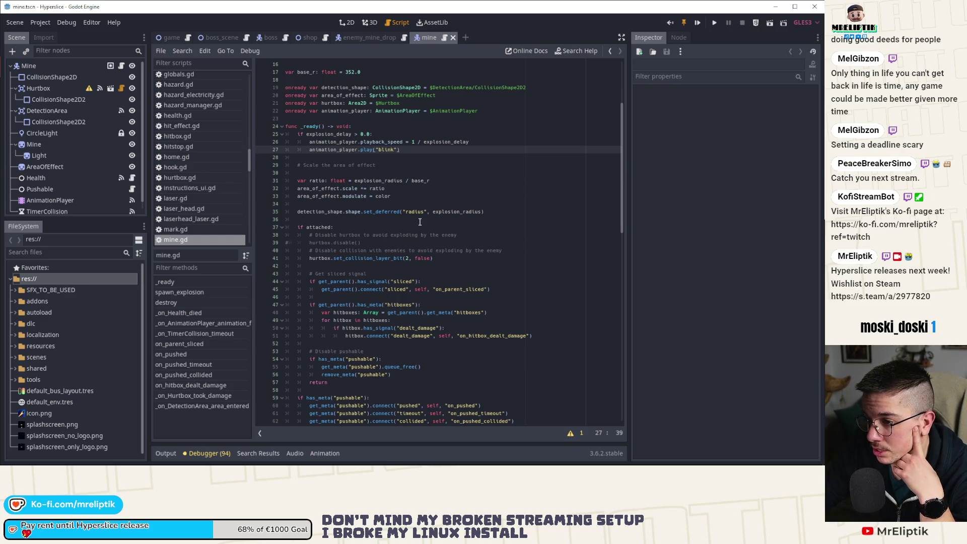
pyautogui.click(317, 174)
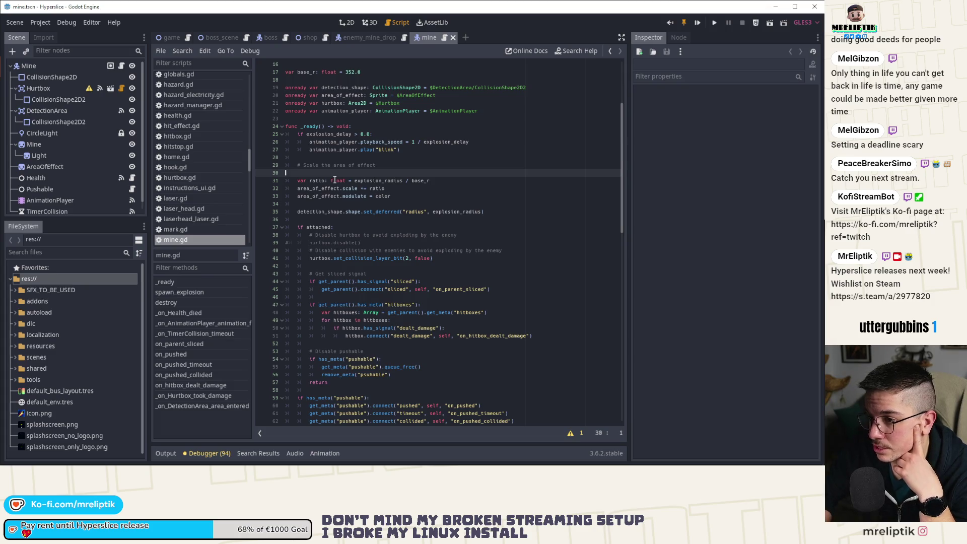
pyautogui.press('BackSpace')
# Step: Review mine.gd, highlighting ENEMY_BOSS, _on_Hurtbox_took_damage and the attached check on line 89
pyautogui.scroll(4, 329, 204)
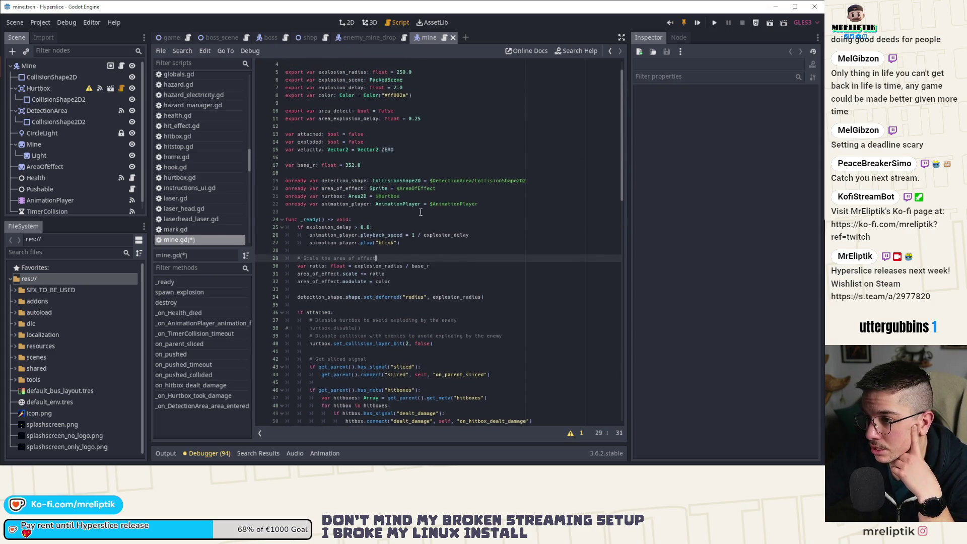
pyautogui.scroll(1, 420, 214)
pyautogui.scroll(-20, 415, 226)
pyautogui.scroll(-2, 416, 229)
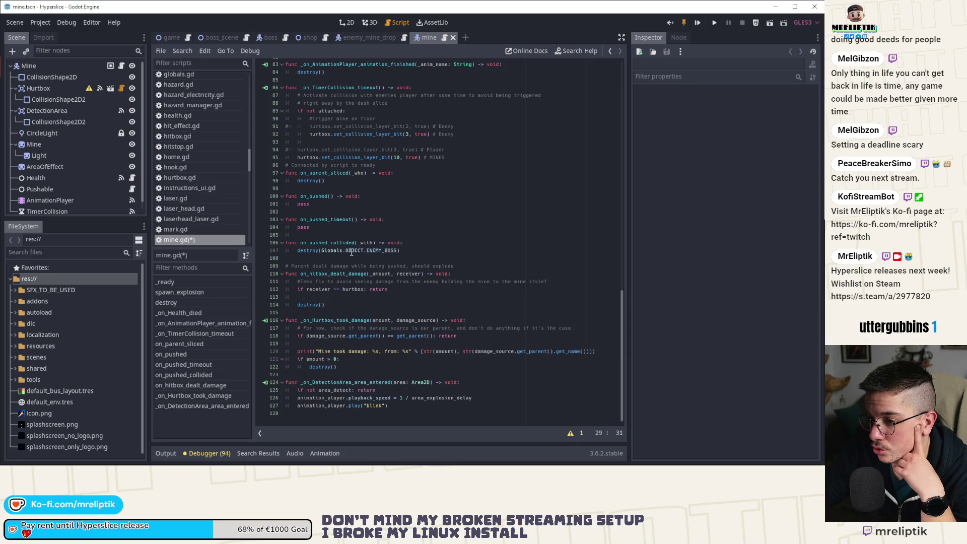
pyautogui.doubleClick(382, 250)
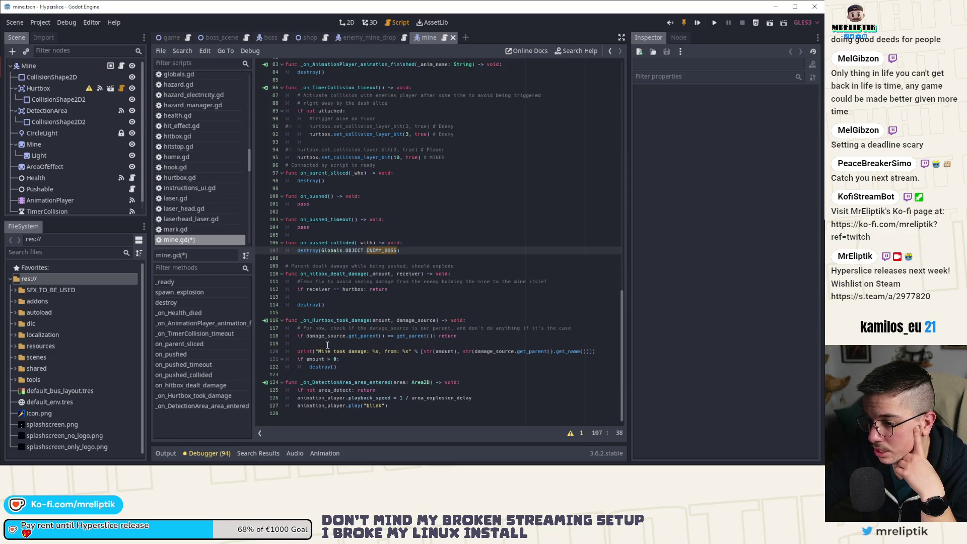
pyautogui.doubleClick(335, 321)
pyautogui.scroll(6, 348, 320)
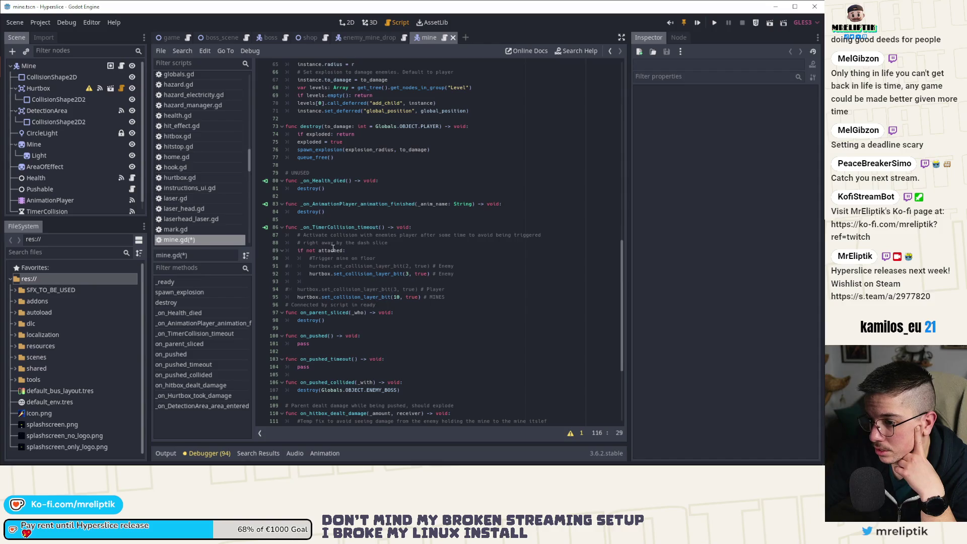
pyautogui.click(343, 223)
pyautogui.doubleClick(331, 250)
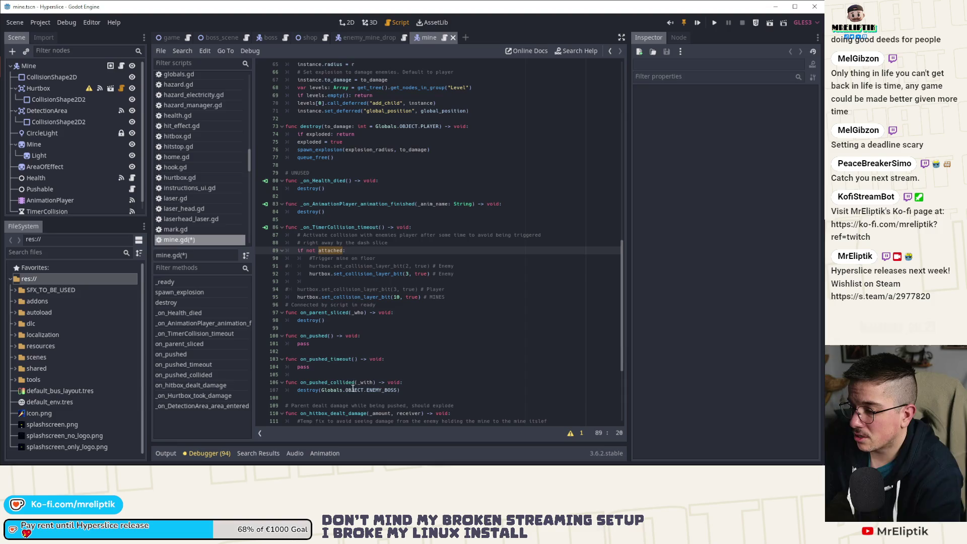
# Step: Write Globals.LAYERS.OBSTACLES on a new line and check the LAYERS enum in globals.gd
pyautogui.click(469, 276)
pyautogui.press('Return')
pyautogui.write('Globals')
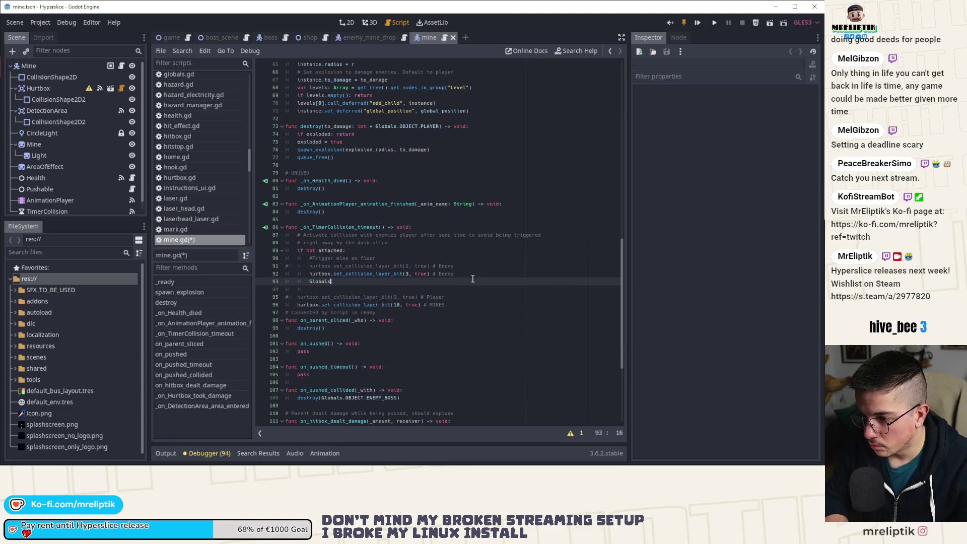
pyautogui.write('.LAYERS.')
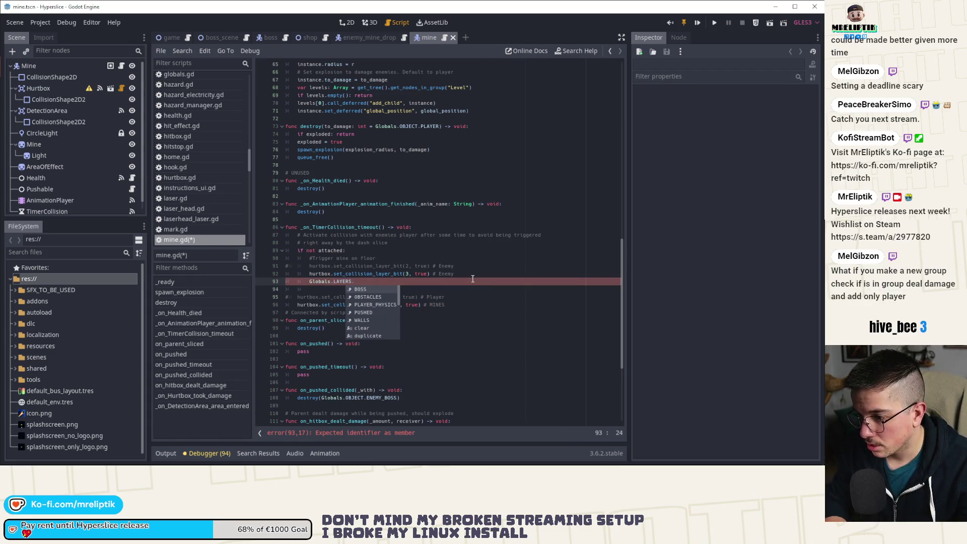
pyautogui.press('Down')
pyautogui.press('Return')
pyautogui.click(367, 284)
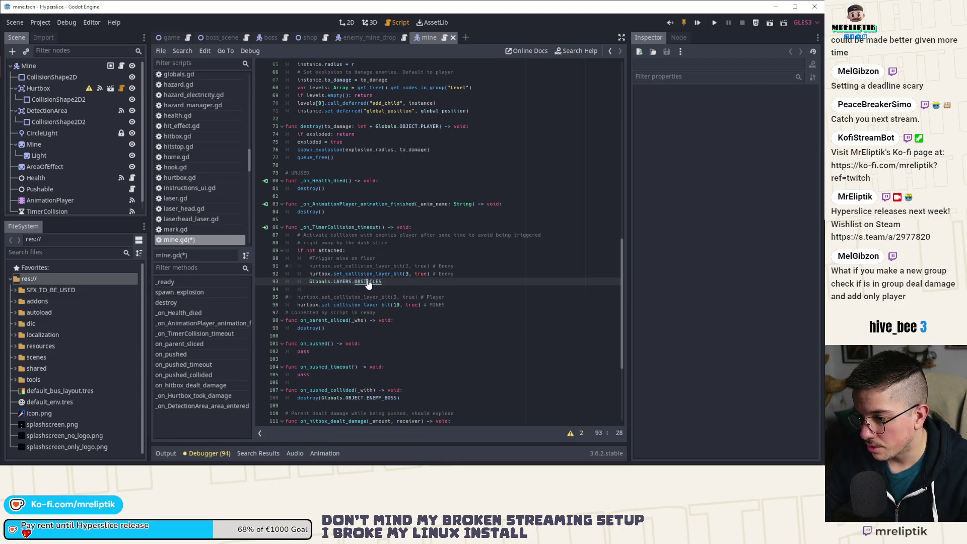
pyautogui.keyDown('ctrl'); pyautogui.click(343, 282); pyautogui.keyUp('ctrl')
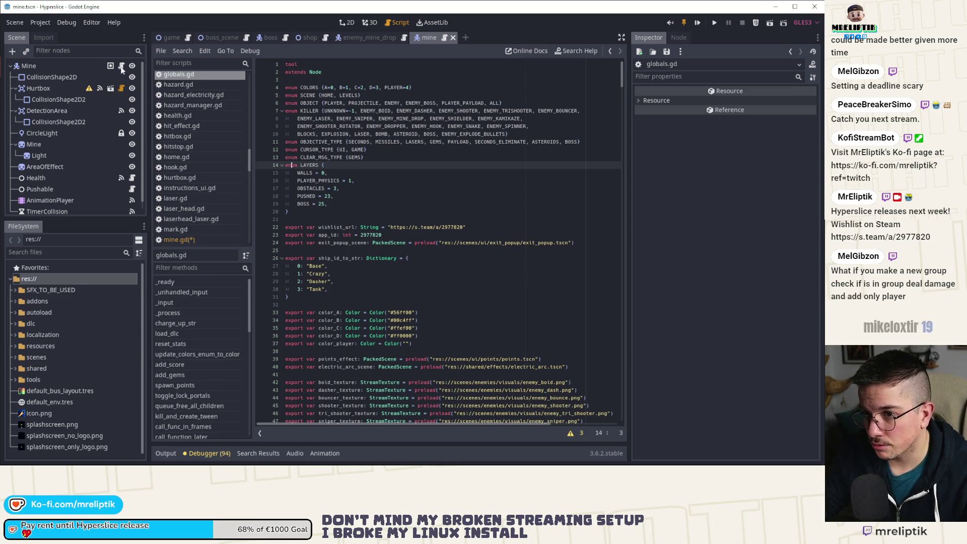
pyautogui.hotkey('alt', 'Left')
# Step: Replace the hardcoded bit 3 with Globals.LAYERS.OBSTACLES and remove the leftover commented and empty lines
pyautogui.moveTo(383, 282)
pyautogui.mouseDown()
pyautogui.moveTo(299, 282)
pyautogui.moveTo(308, 282)
pyautogui.mouseUp()
pyautogui.hotkey('ctrl', 'c')
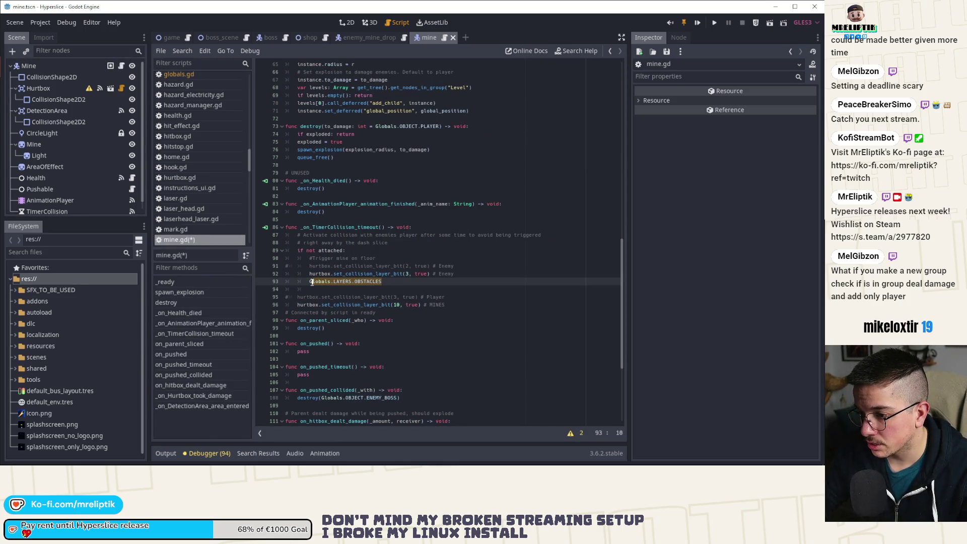
pyautogui.press('BackSpace')
pyautogui.click(407, 273)
pyautogui.press('Delete')
pyautogui.hotkey('ctrl', 'v')
pyautogui.press('Up')
pyautogui.hotkey('ctrl', 'shift', 'k')
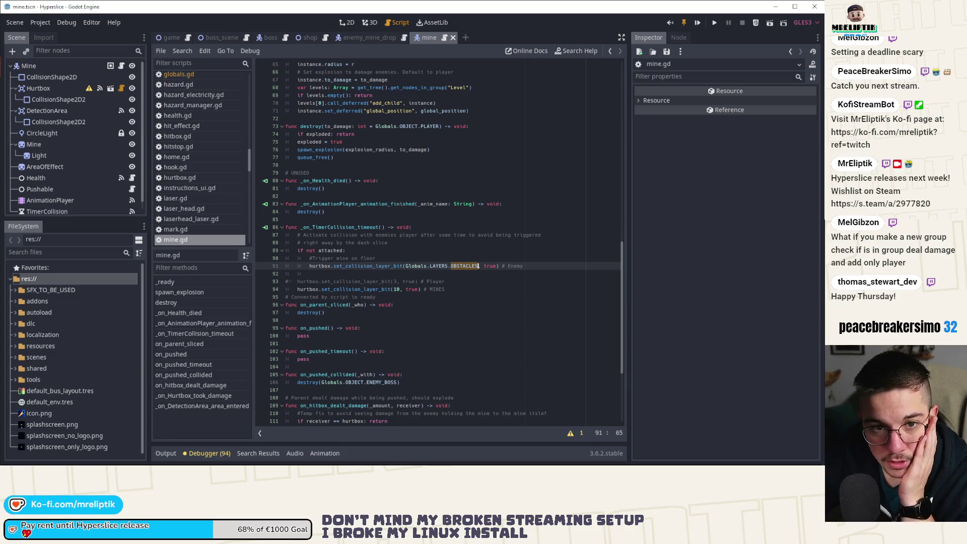
pyautogui.moveTo(410, 446)
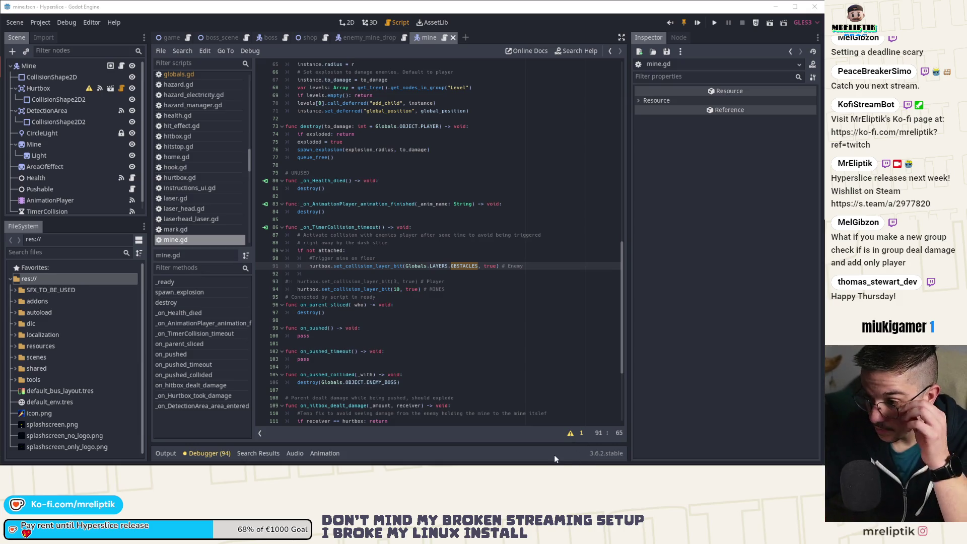
pyautogui.click(533, 266)
# Step: Add an empty hurtbox.set_collision_layer_bit() call on line 93 below the OBSTACLES line
pyautogui.press('Return')
pyautogui.press('Return')
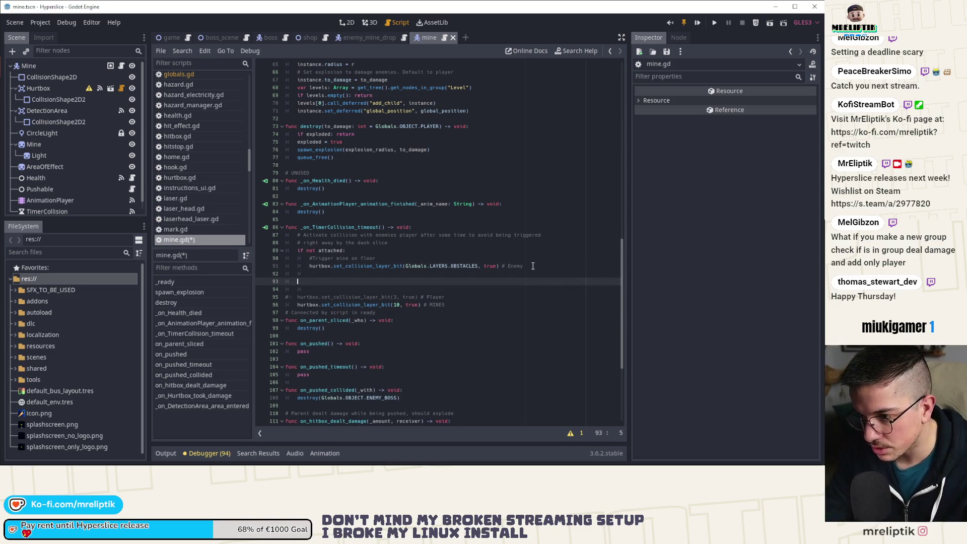
pyautogui.write('hu')
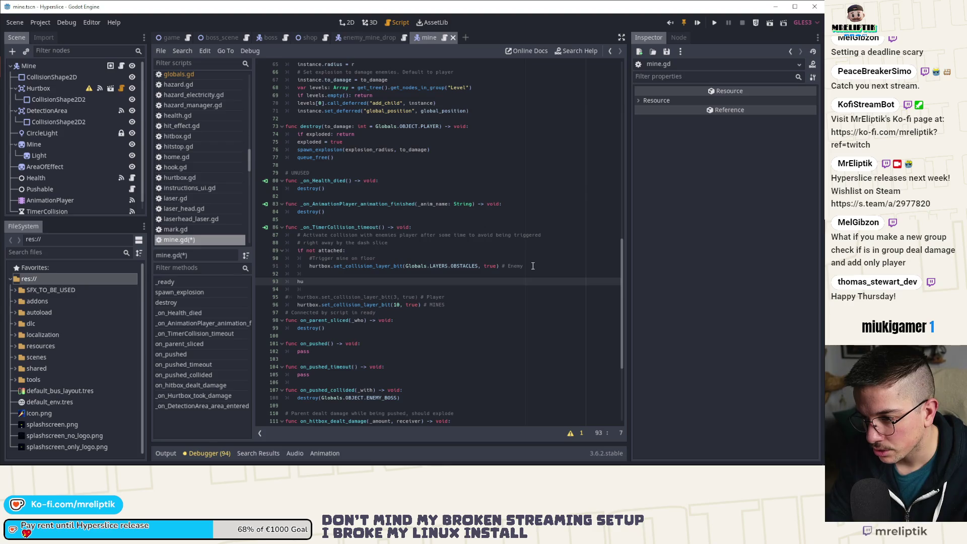
pyautogui.write('trtbox.set_')
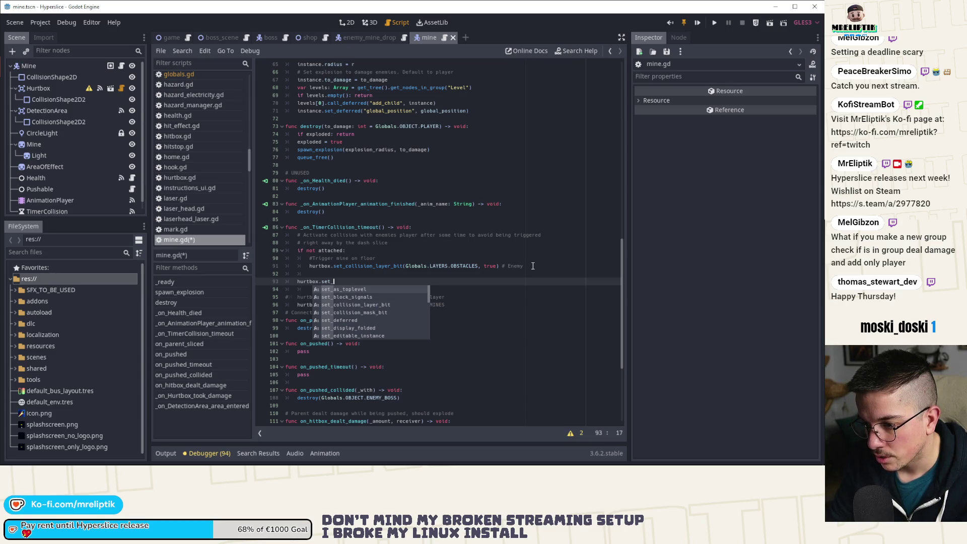
pyautogui.write('la')
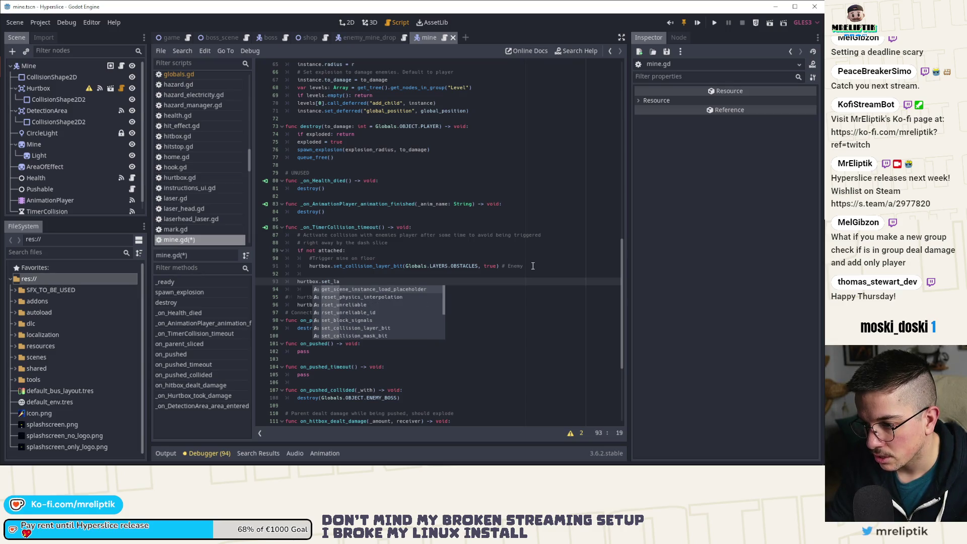
pyautogui.write('yer')
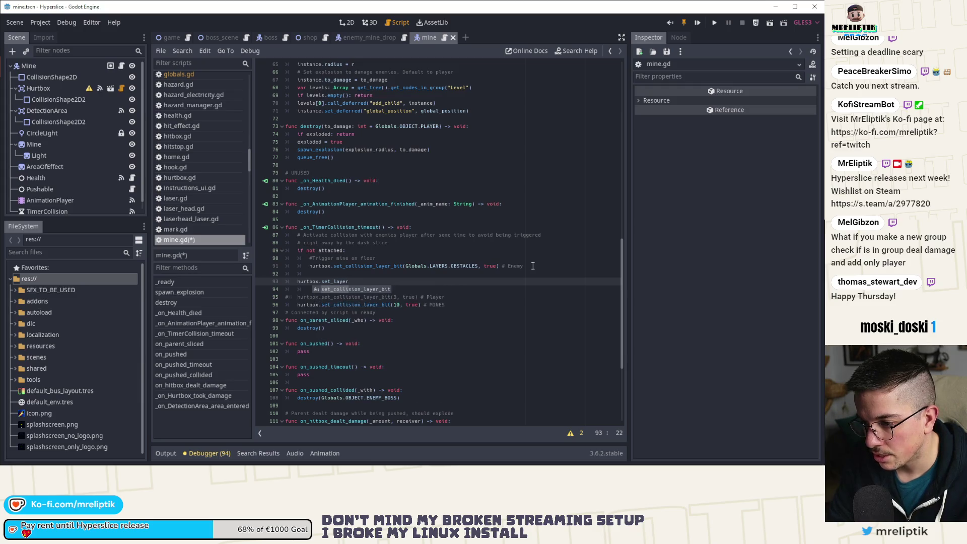
pyautogui.press('Return')
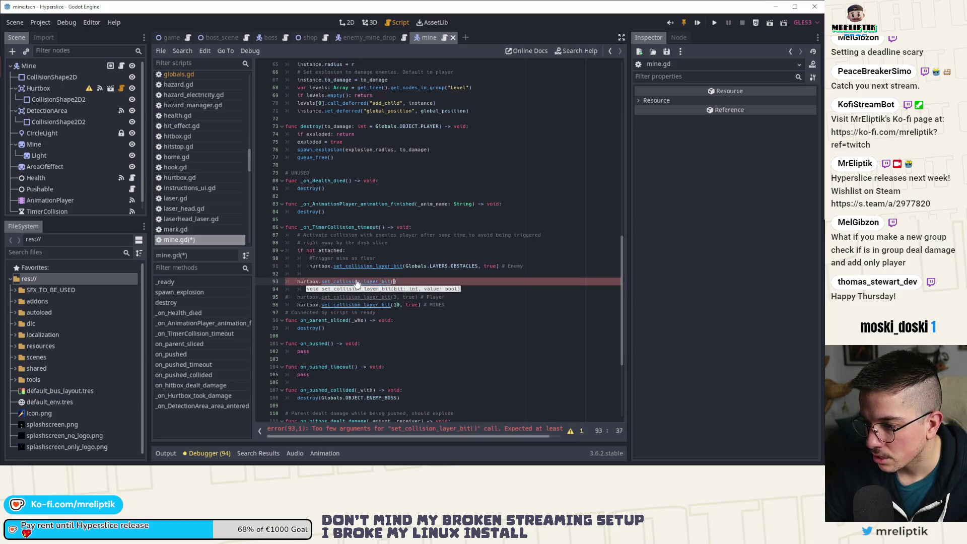
pyautogui.click(346, 282)
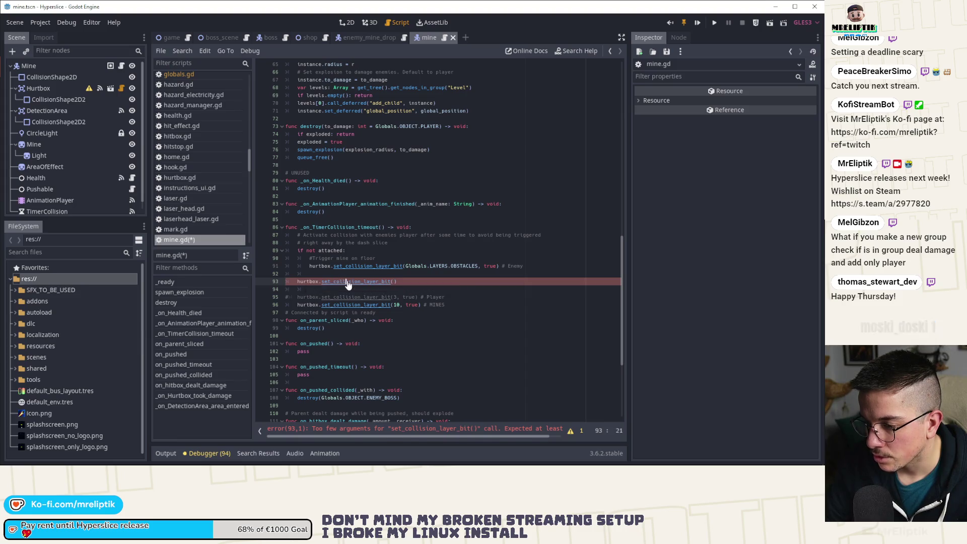
# Step: Read the CollisionObject2D help for set_collision_layer_bit and collision_layer, then return to mine.gd
pyautogui.keyDown('ctrl'); pyautogui.click(348, 282); pyautogui.keyUp('ctrl')
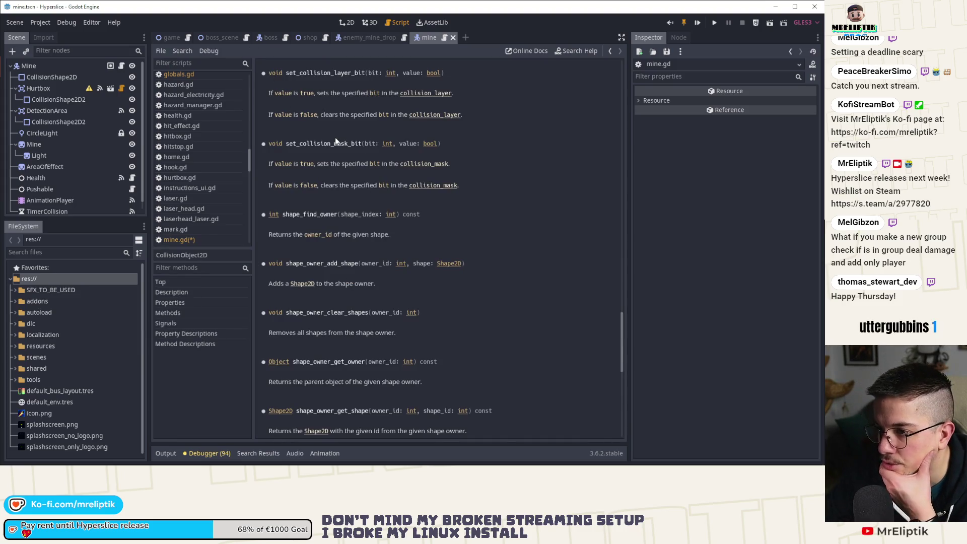
pyautogui.scroll(5, 347, 162)
pyautogui.scroll(5, 322, 161)
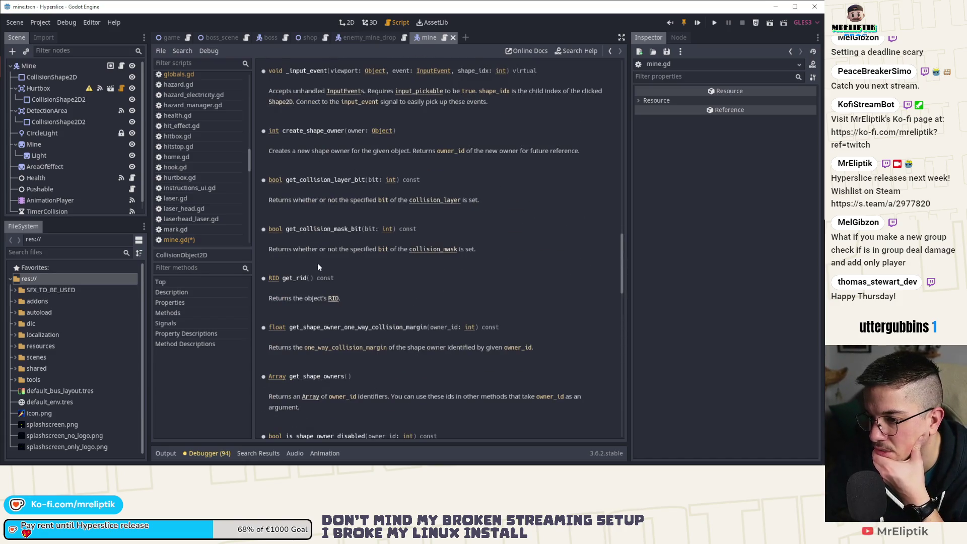
pyautogui.scroll(-5, 320, 267)
pyautogui.scroll(-3, 322, 302)
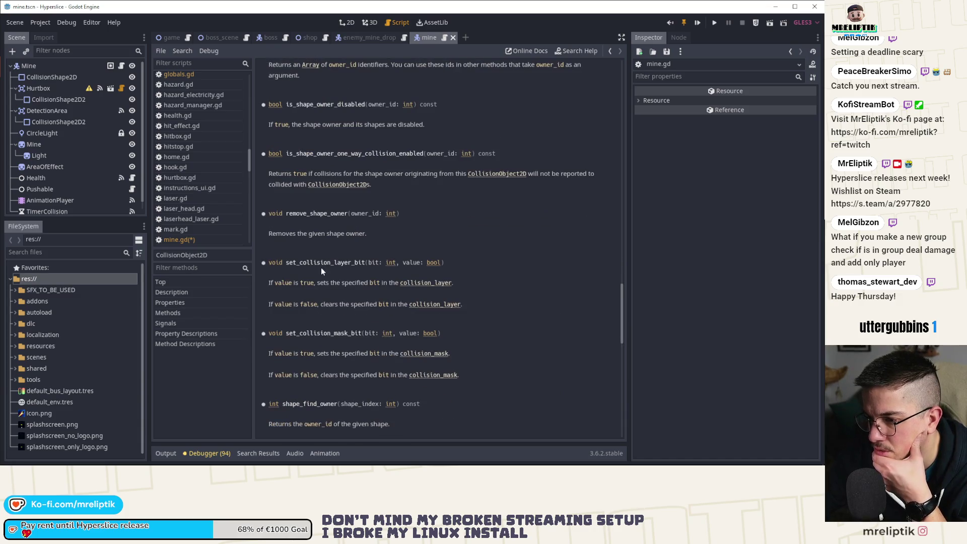
pyautogui.scroll(5, 341, 196)
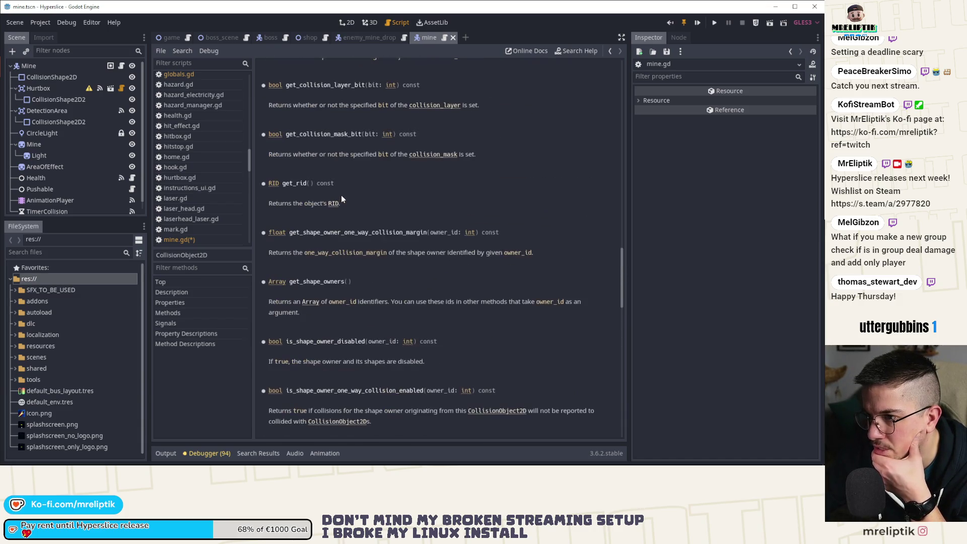
pyautogui.scroll(10, 340, 197)
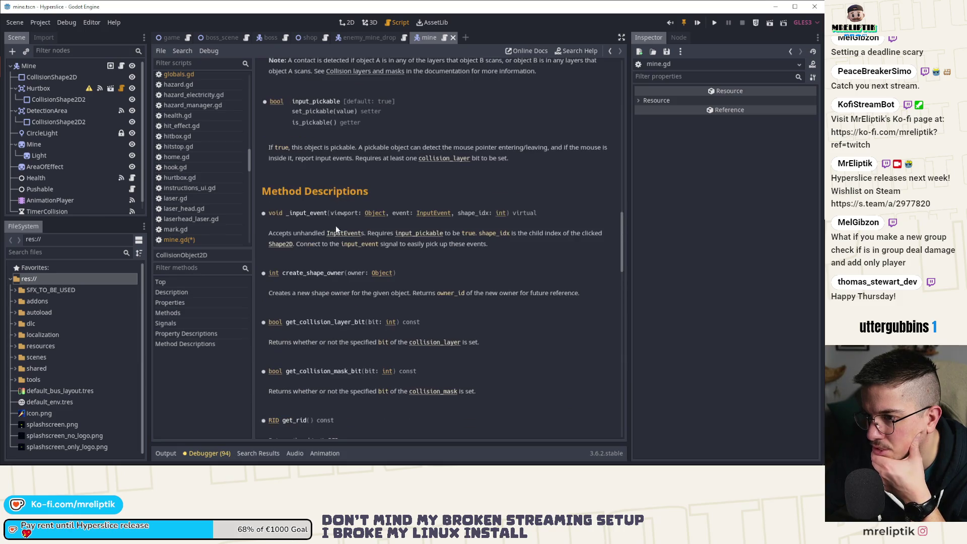
pyautogui.scroll(6, 344, 257)
pyautogui.scroll(-4, 324, 244)
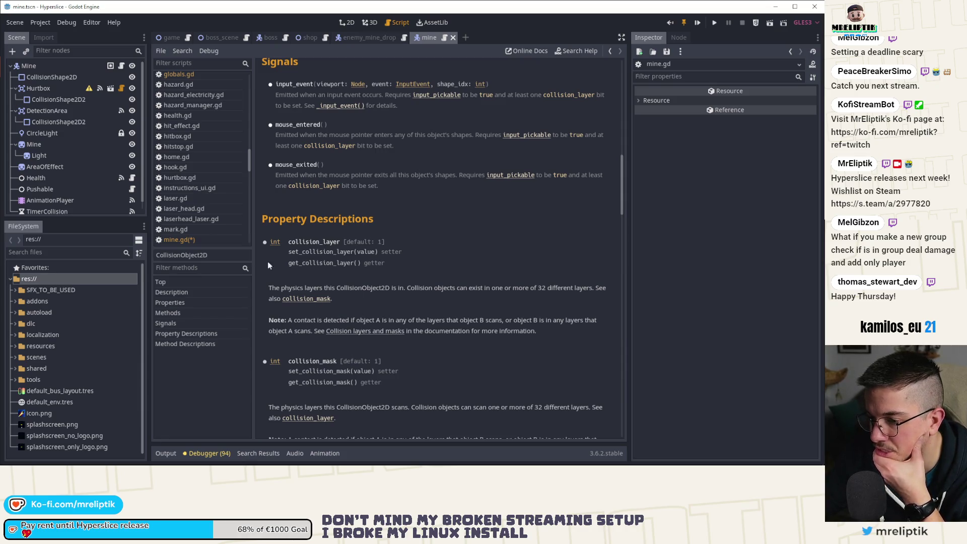
pyautogui.hotkey('alt', 'Left')
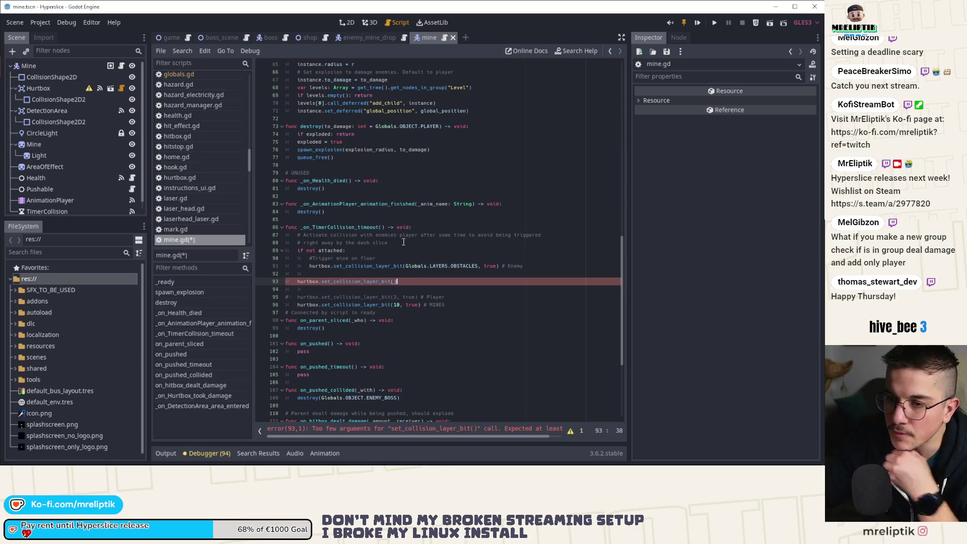
# Step: In enemy_mine_drop.gd, start a dictionary argument after 0.0 in line 100's spawn call
pyautogui.click(379, 36)
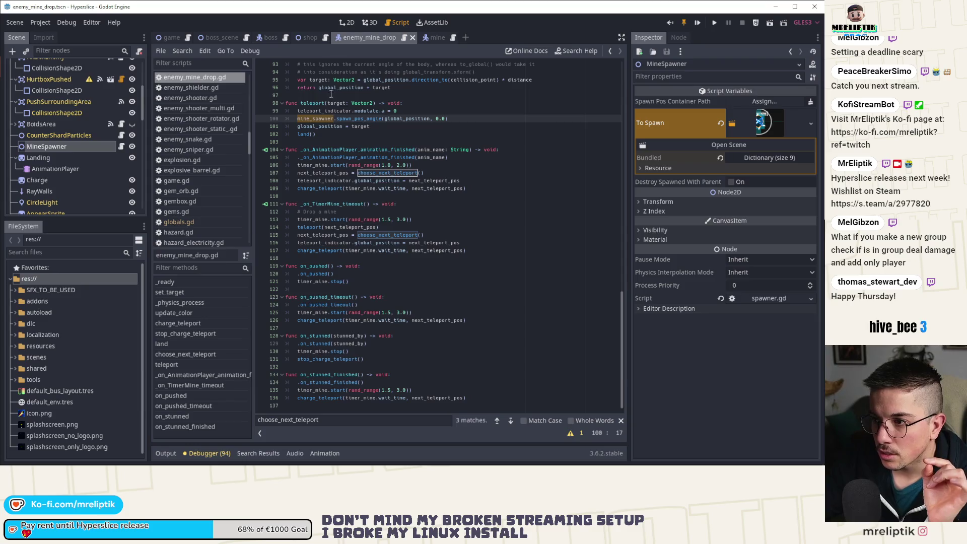
pyautogui.click(446, 117)
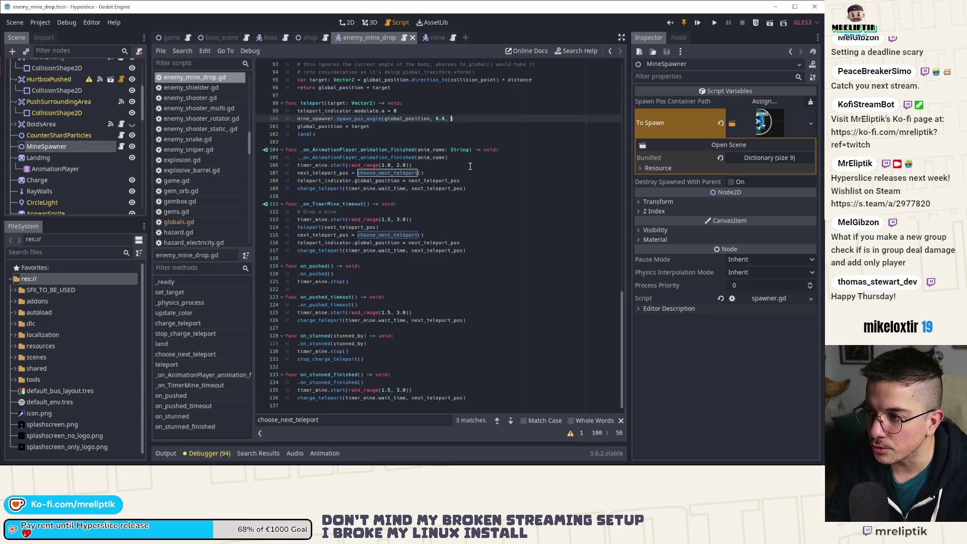
pyautogui.write('{')
# Step: Check how spawn_pos_angle uses its data parameter in spawner.gd, then go back
pyautogui.keyDown('ctrl'); pyautogui.click(359, 118); pyautogui.keyUp('ctrl')
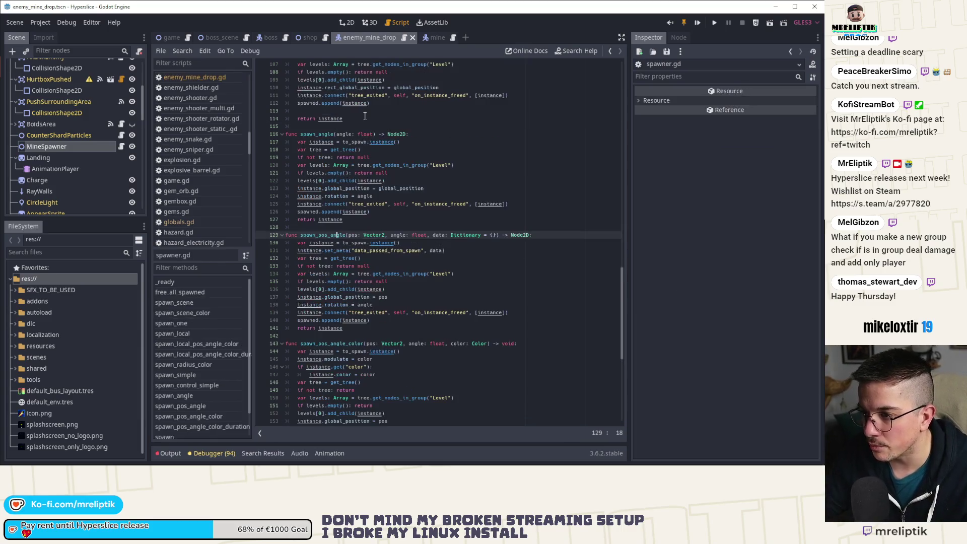
pyautogui.doubleClick(441, 235)
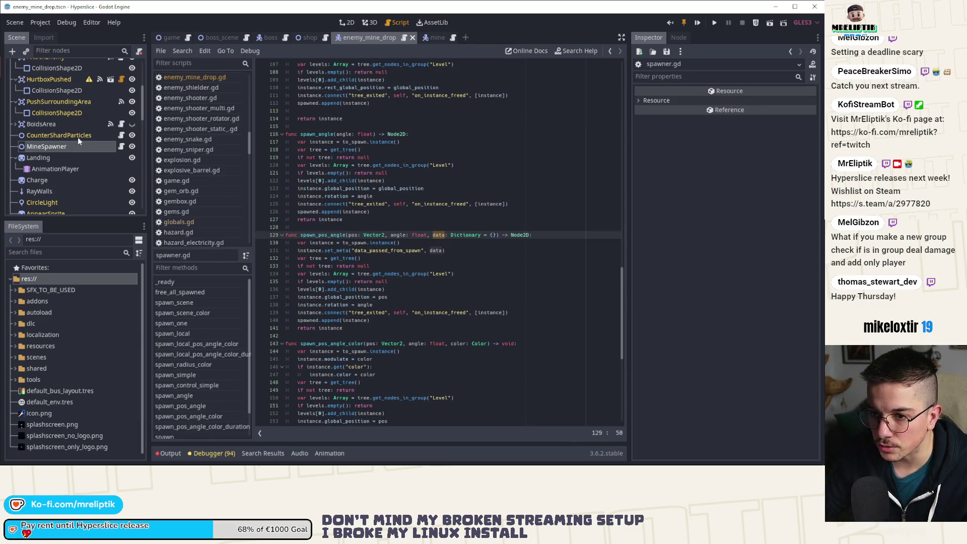
pyautogui.click(120, 150)
pyautogui.click(120, 148)
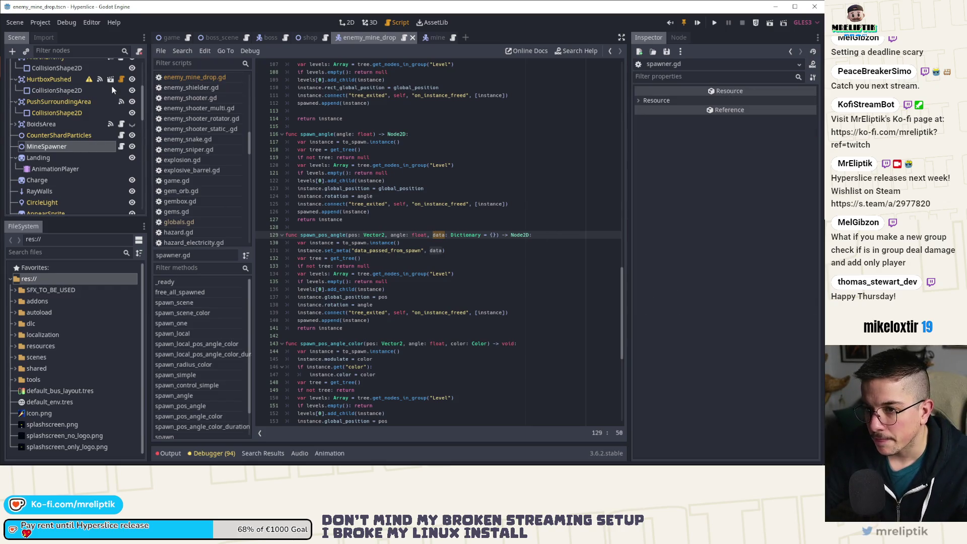
pyautogui.scroll(5, 120, 80)
pyautogui.hotkey('alt', 'Left')
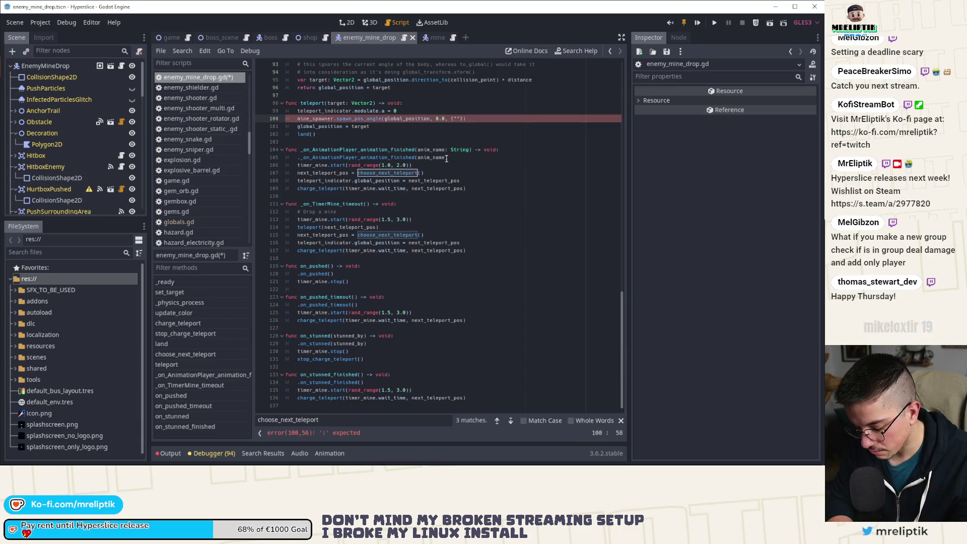
# Step: Fill the spawn call's dictionary with "damage_layer":0, "radius":150.0 and save enemy_mine_drop.gd
pyautogui.write('damage_layer"')
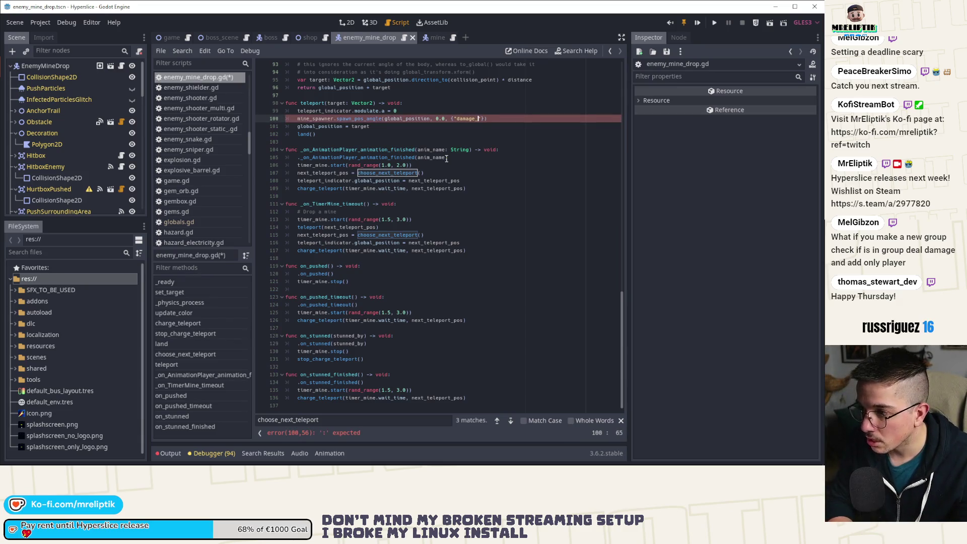
pyautogui.write(':')
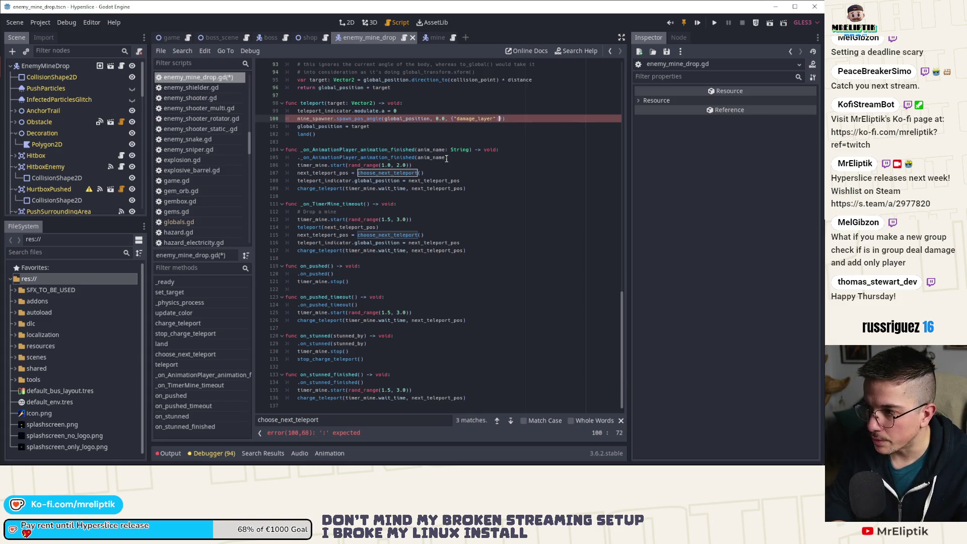
pyautogui.write('0, "radius"')
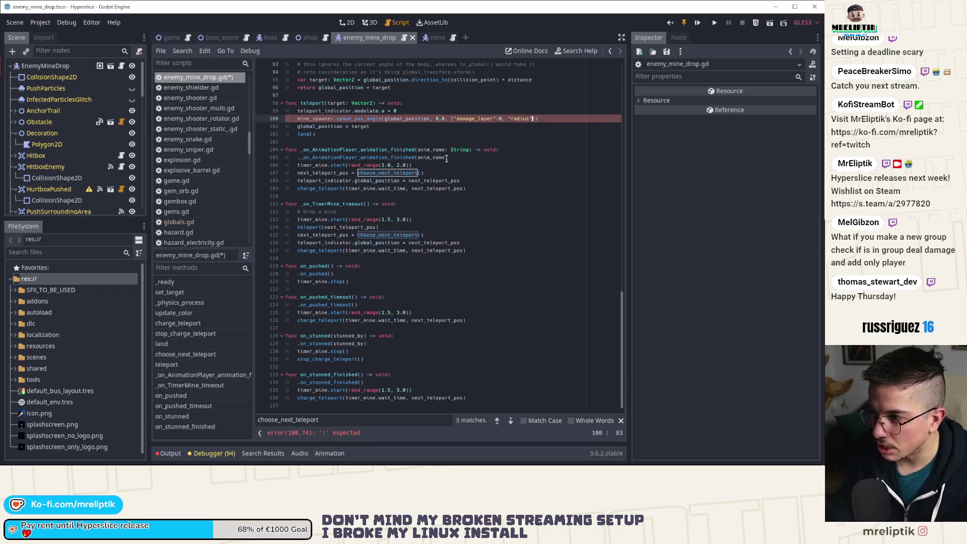
pyautogui.write(':15')
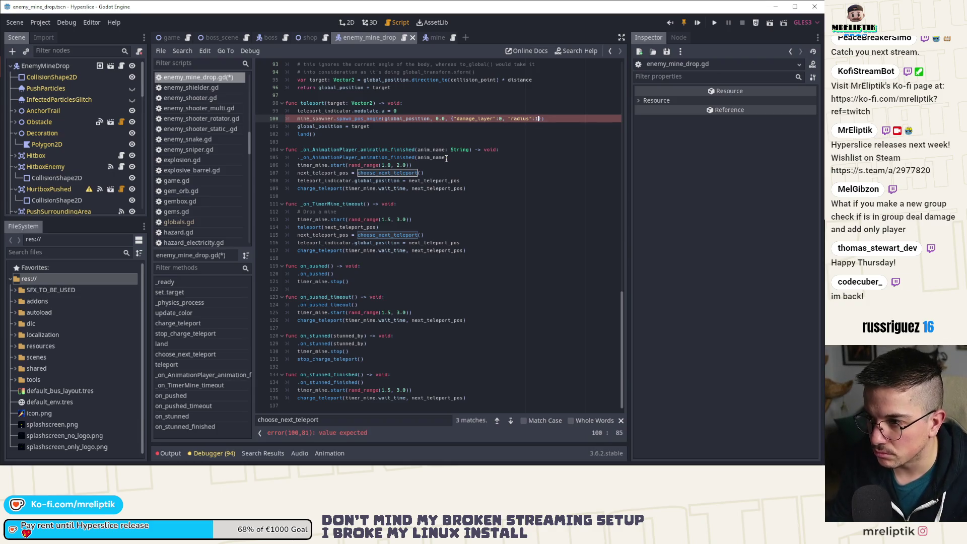
pyautogui.write('0.')
pyautogui.hotkey('ctrl', 's')
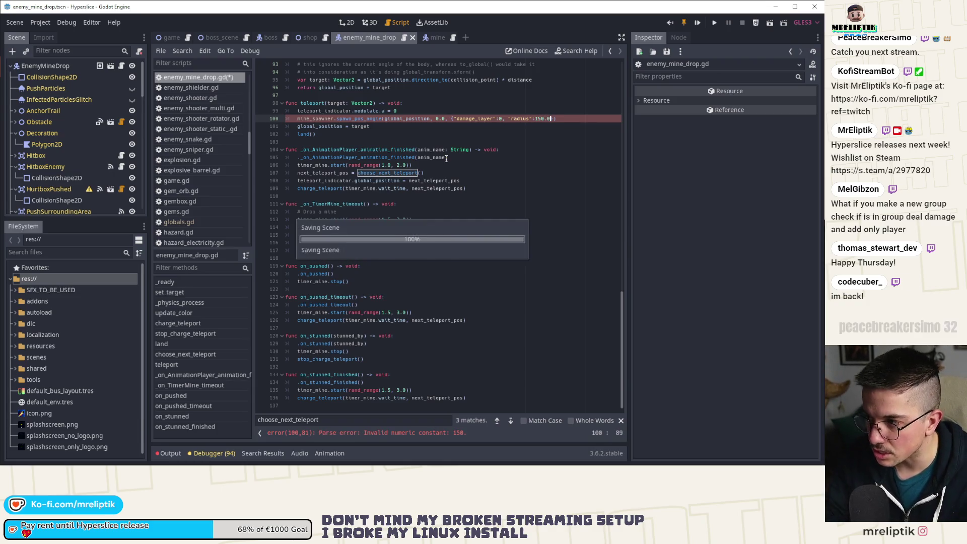
pyautogui.click(475, 120)
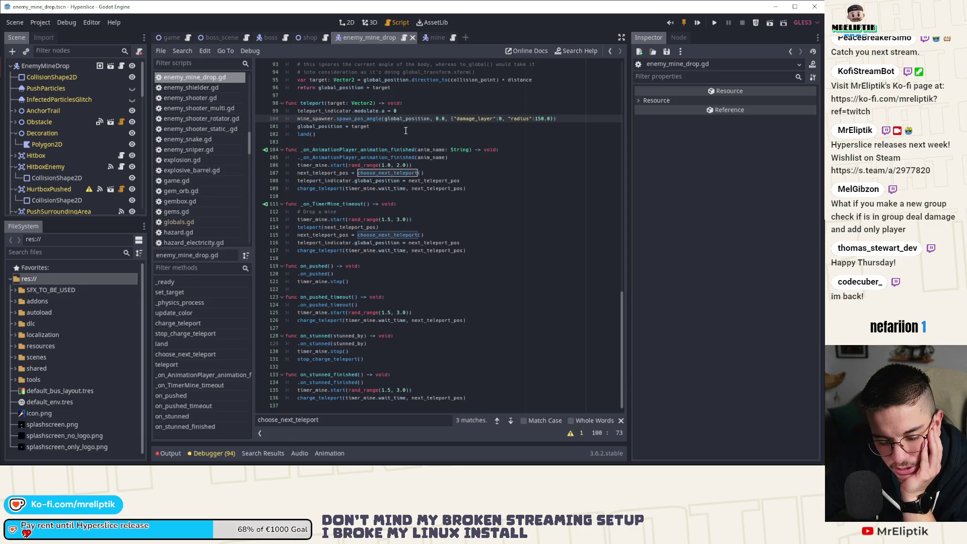
# Step: Declare var layer: int = 1 << Globals.LAYERS.OBSTACLES above the mine spawn call in teleport
pyautogui.click(432, 113)
pyautogui.press('Return')
pyautogui.press('Return')
pyautogui.press('Return')
pyautogui.press('Up')
pyautogui.write('va')
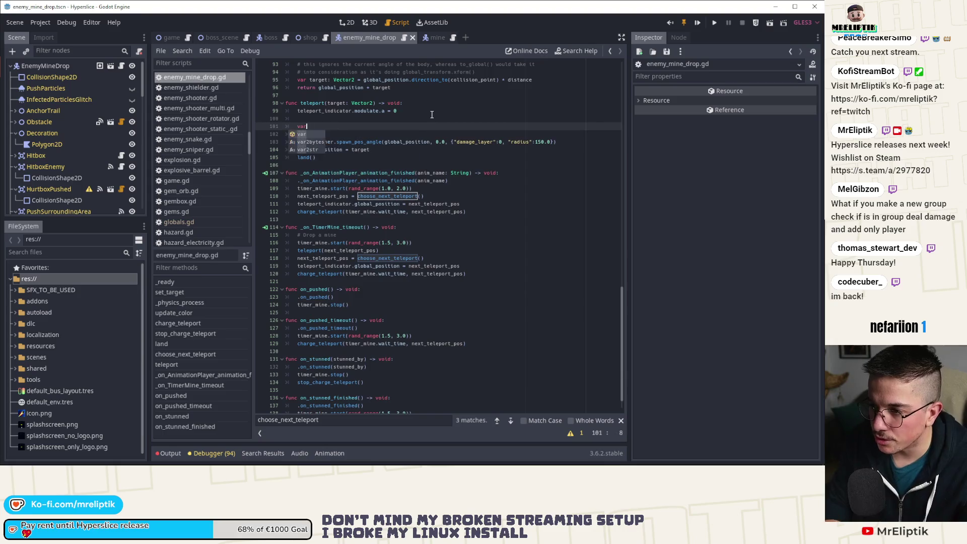
pyautogui.write('r layer_b')
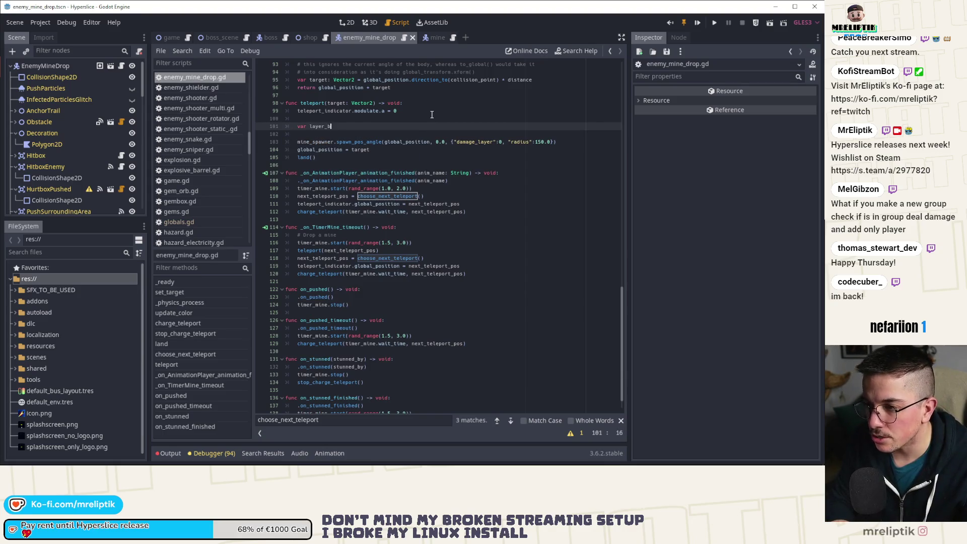
pyautogui.press('BackSpace')
pyautogui.press('BackSpace')
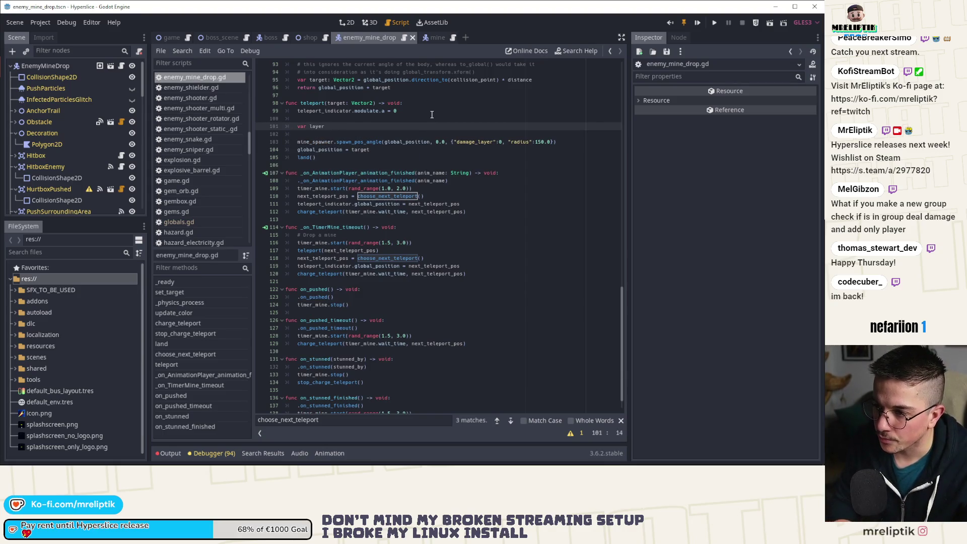
pyautogui.write(':int = Globals')
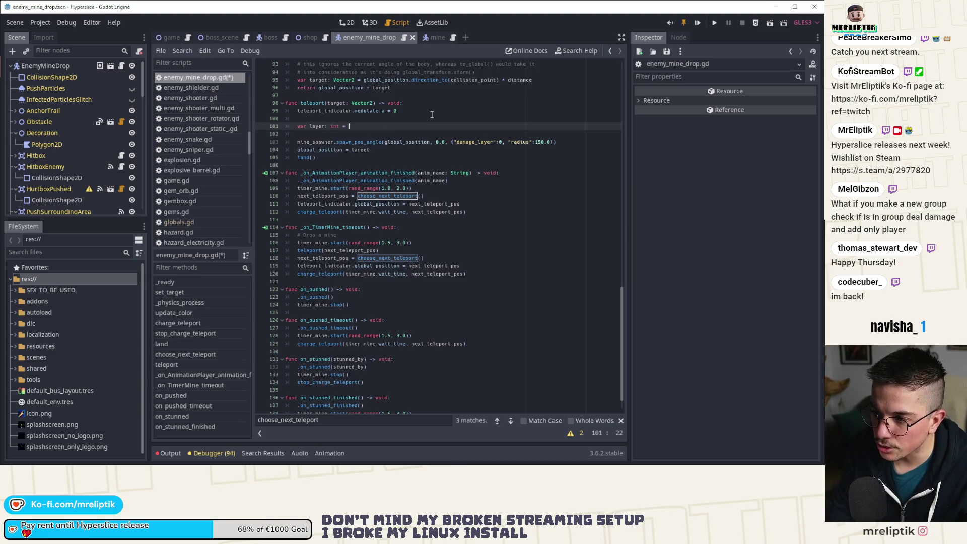
pyautogui.write('.LA')
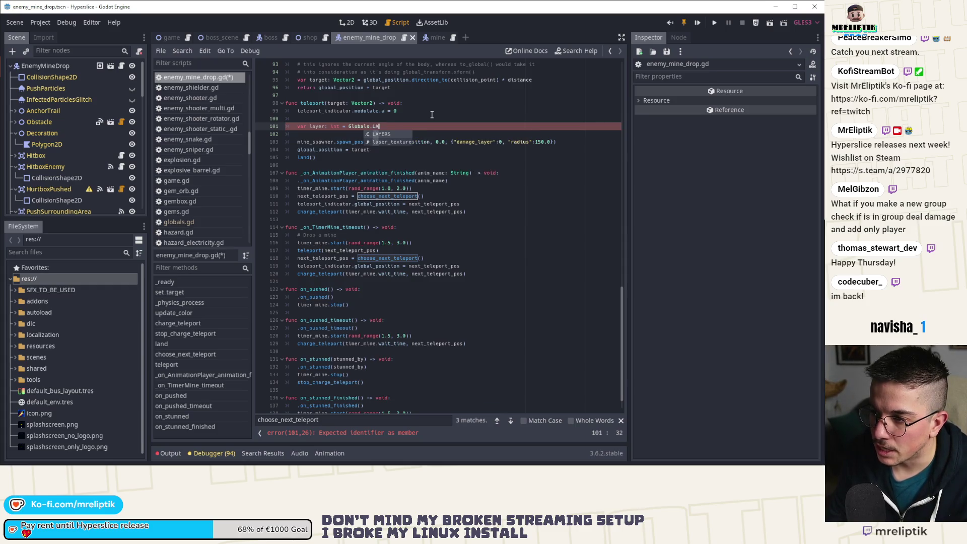
pyautogui.press('Return')
pyautogui.write('.')
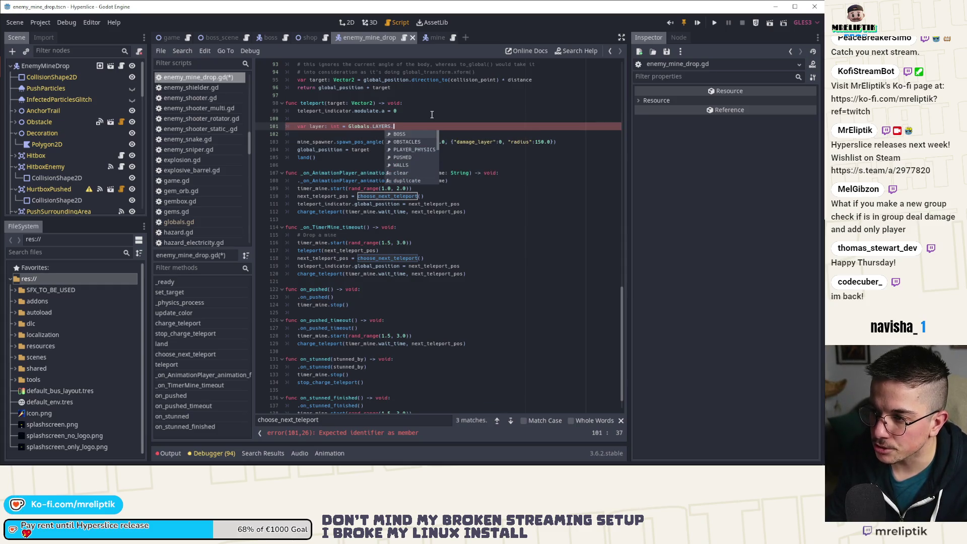
pyautogui.press('Down')
pyautogui.press('Down')
pyautogui.press('Down')
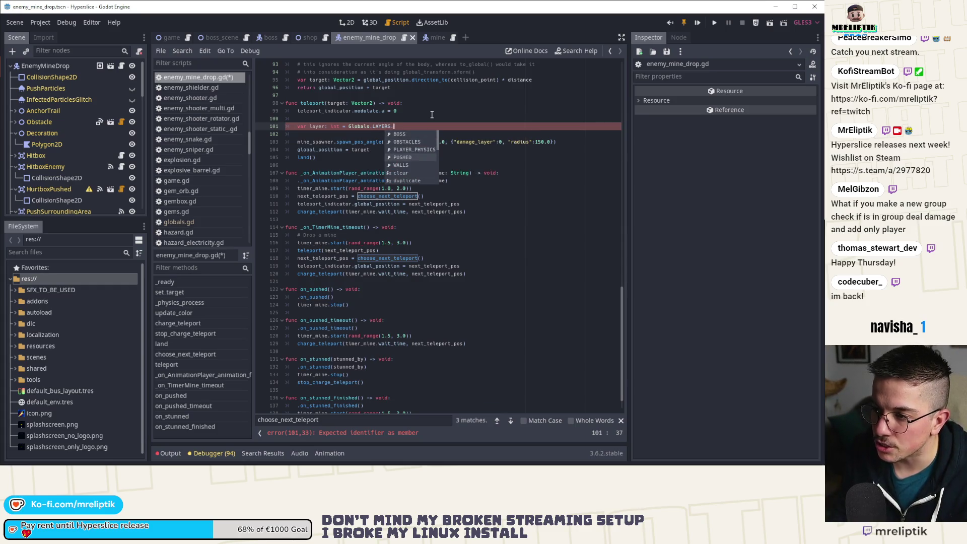
pyautogui.press('Up')
pyautogui.press('Up')
pyautogui.press('Return')
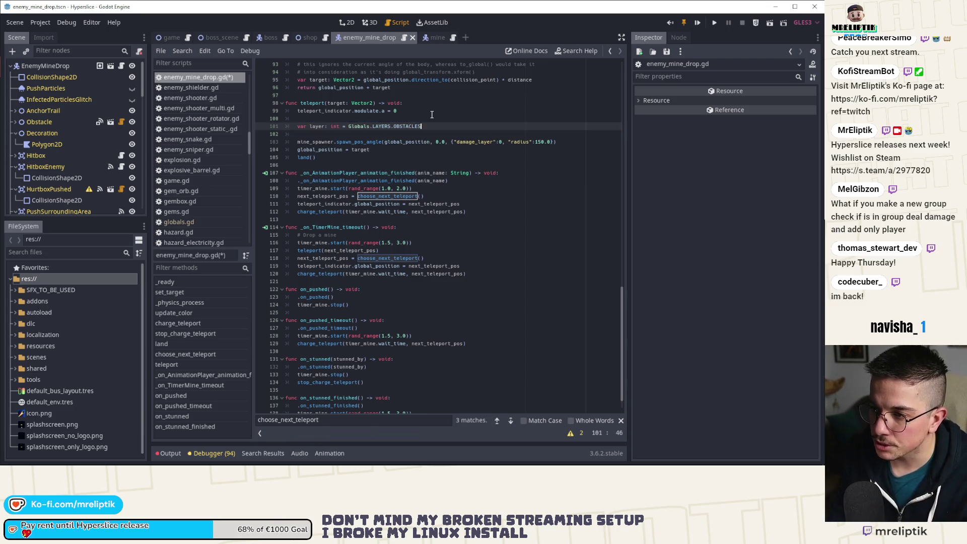
pyautogui.hotkey('ctrl', 'Left')
pyautogui.hotkey('ctrl', 'Left')
pyautogui.hotkey('ctrl', 'Left')
pyautogui.write('1 <<')
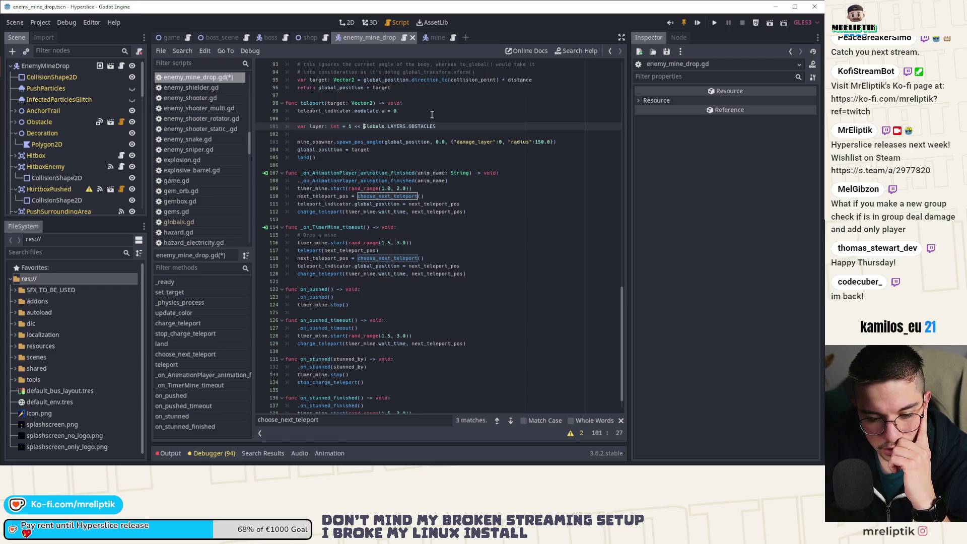
# Step: Change line 101's layer to 1 << Globals.LAYERS.PLAYER_PHYSICS and jump to the LAYERS enum definition
pyautogui.scroll(1, 494, 300)
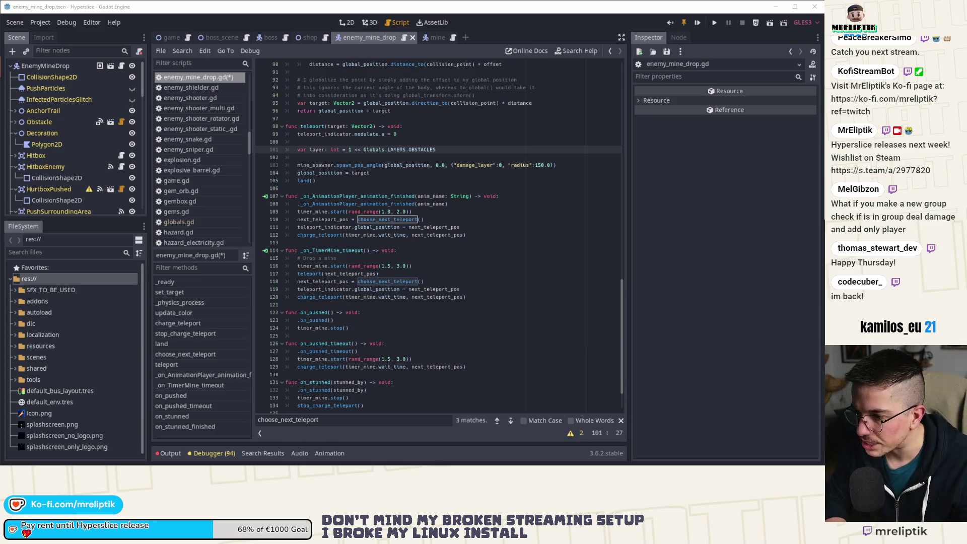
pyautogui.click(450, 165)
pyautogui.click(461, 150)
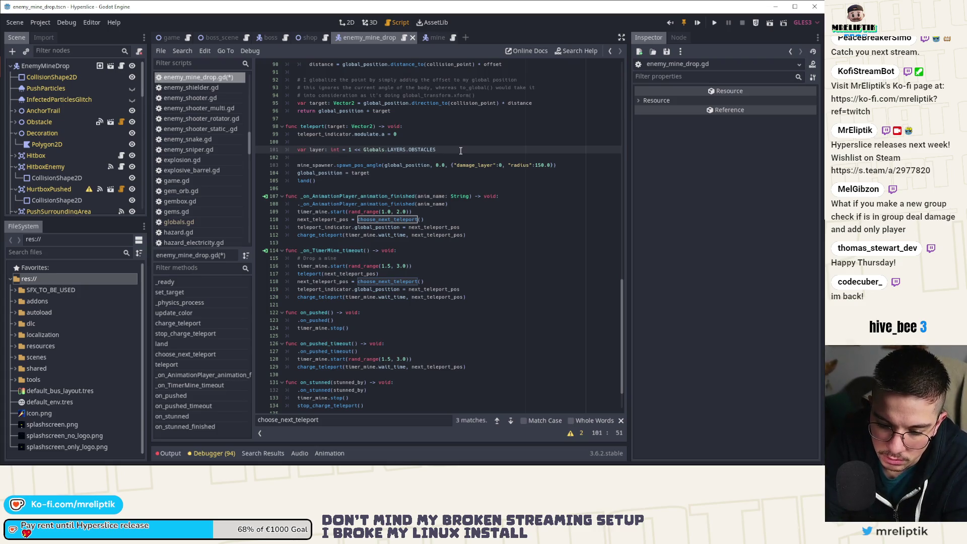
pyautogui.write(' |')
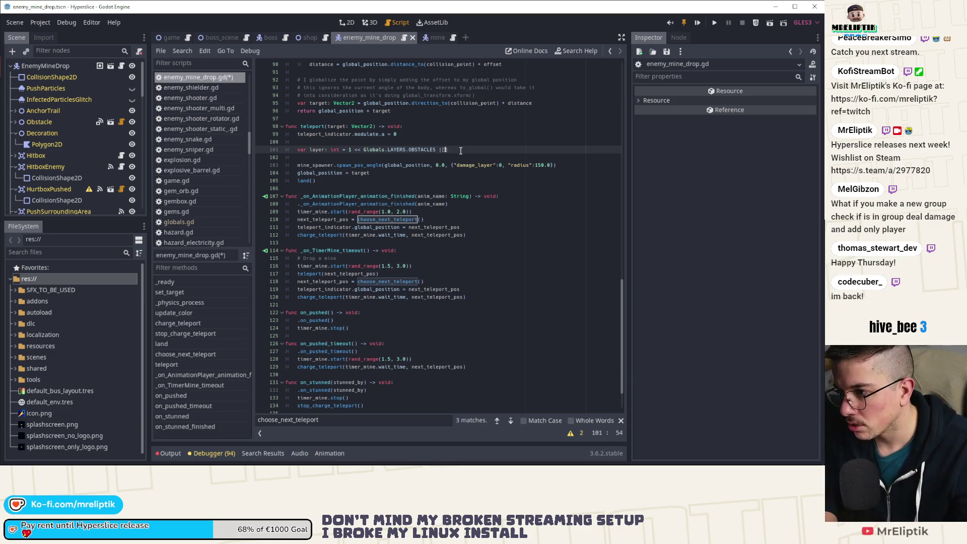
pyautogui.write(' 1 << ')
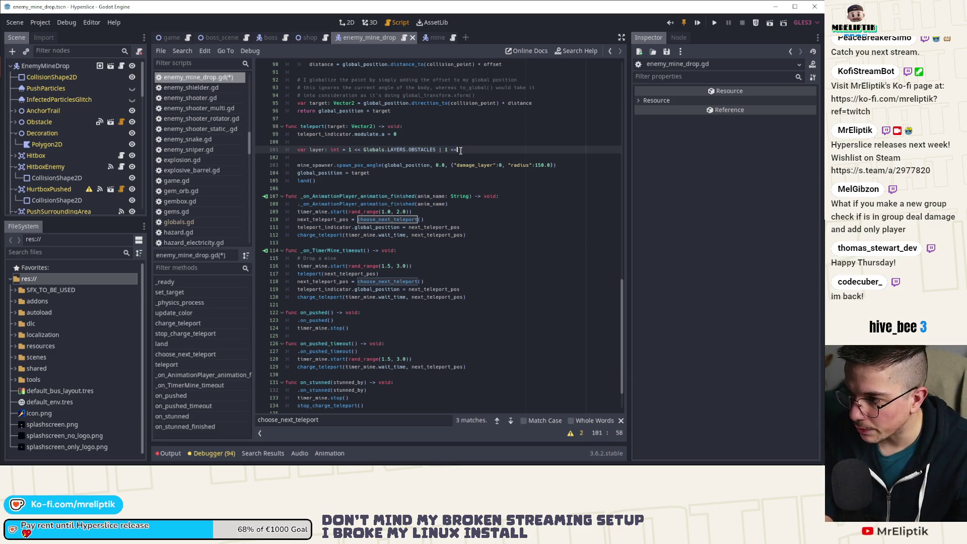
pyautogui.write('Globals')
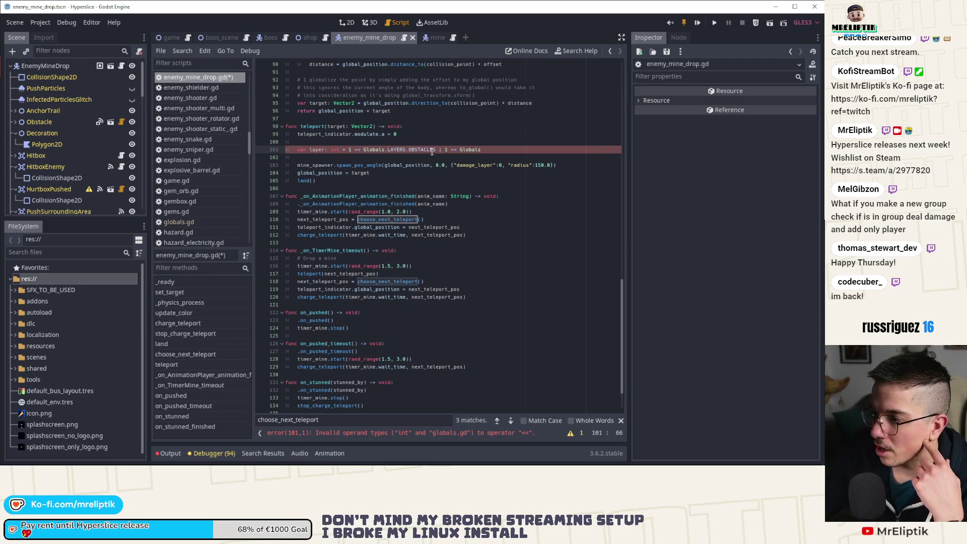
pyautogui.doubleClick(308, 126)
pyautogui.click(409, 150)
pyautogui.press('BackSpace')
pyautogui.press('BackSpace')
pyautogui.press('BackSpace')
pyautogui.press('Return')
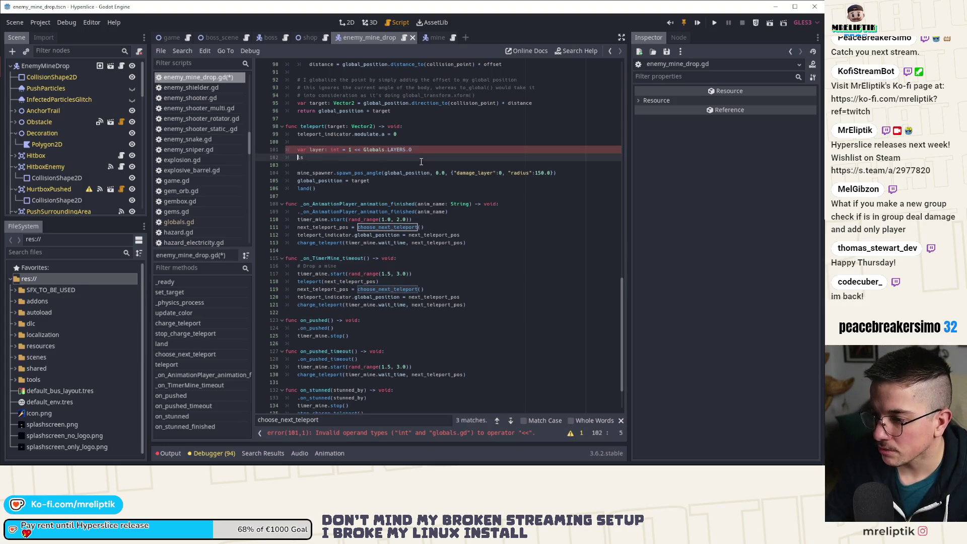
pyautogui.press('BackSpace')
pyautogui.press('BackSpace')
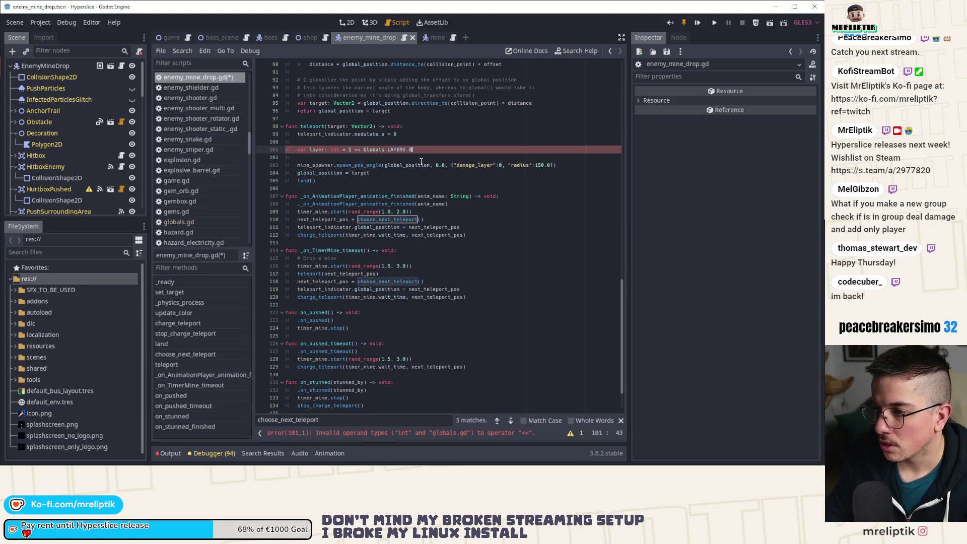
pyautogui.write('.')
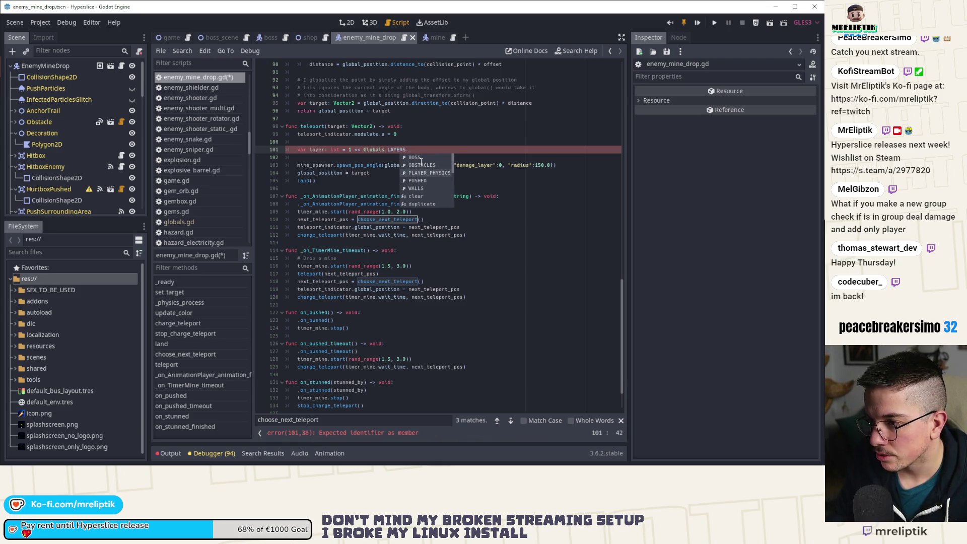
pyautogui.write('pl')
pyautogui.press('Return')
pyautogui.keyDown('ctrl'); pyautogui.click(392, 146); pyautogui.keyUp('ctrl')
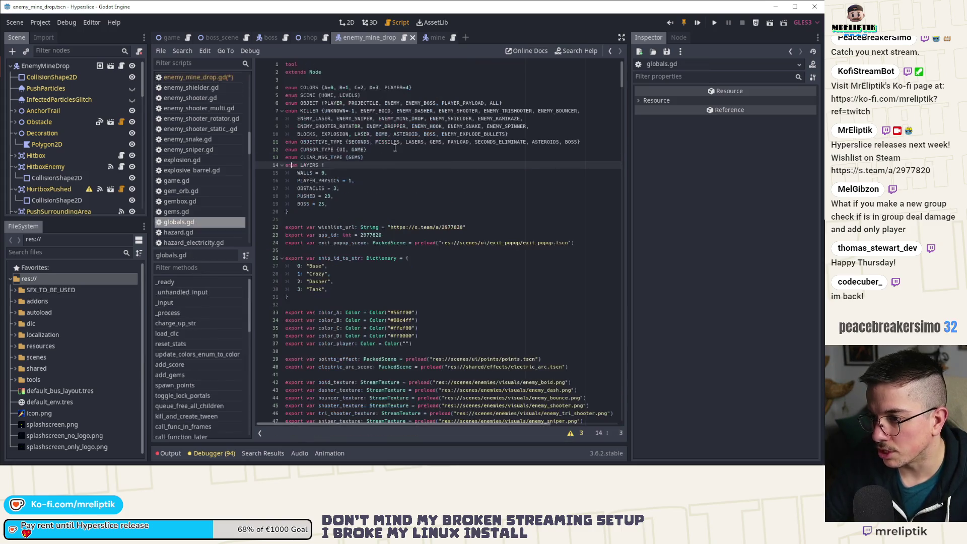
# Step: Add PLAYER_OBSTACLES = 2 to the LAYERS enum, save globals.gd, and reopen EnemyMineDrop's script
pyautogui.click(357, 180)
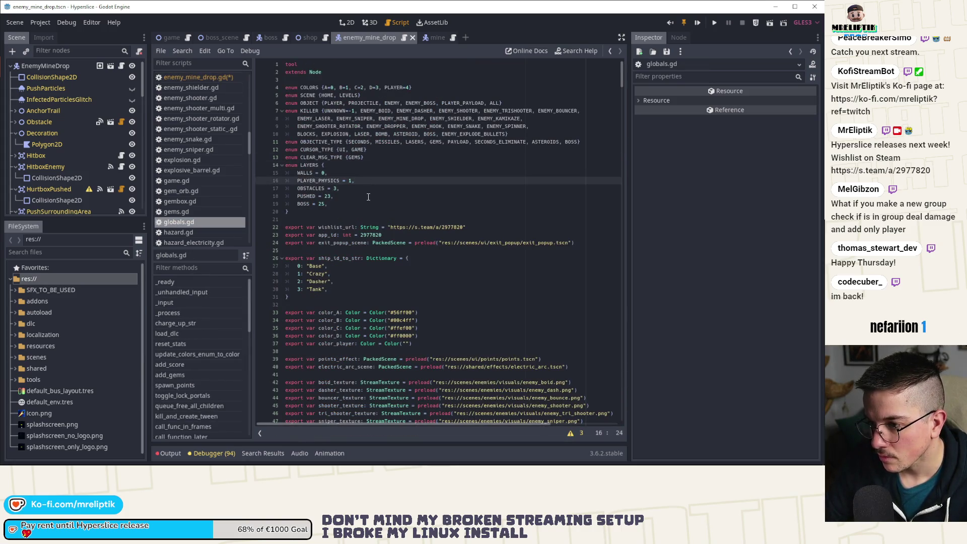
pyautogui.hotkey('ctrl', 'b')
pyautogui.press('Left')
pyautogui.press('Left')
pyautogui.press('Left')
pyautogui.press('BackSpace')
pyautogui.press('BackSpace')
pyautogui.press('BackSpace')
pyautogui.press('BackSpace')
pyautogui.press('BackSpace')
pyautogui.write('STACLES')
pyautogui.press('End')
pyautogui.press('BackSpace')
pyautogui.press('BackSpace')
pyautogui.write('2')
pyautogui.hotkey('ctrl', 's')
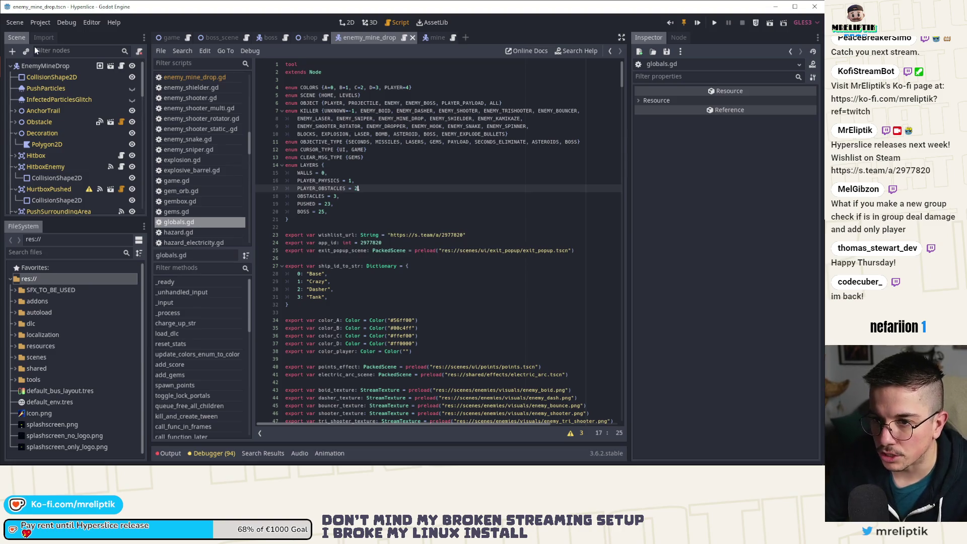
pyautogui.click(43, 66)
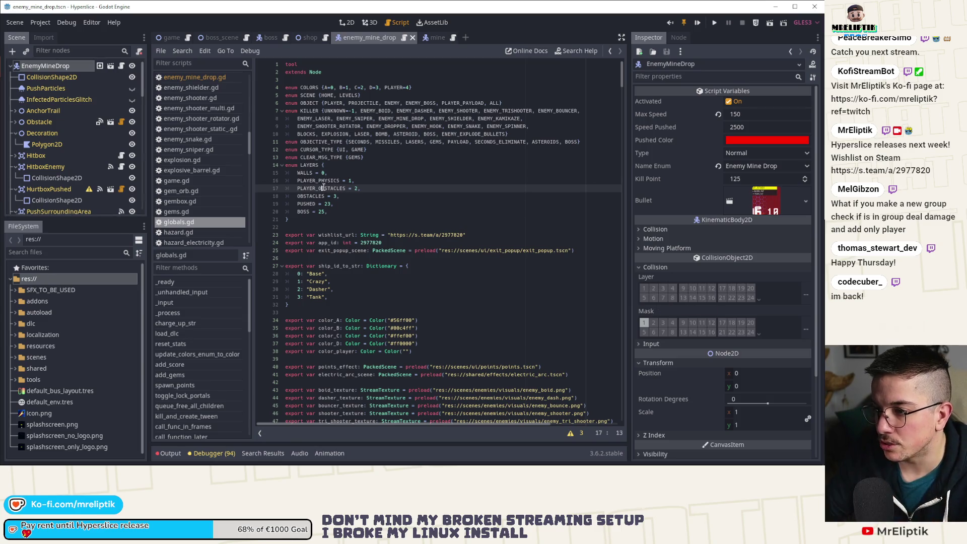
pyautogui.click(122, 66)
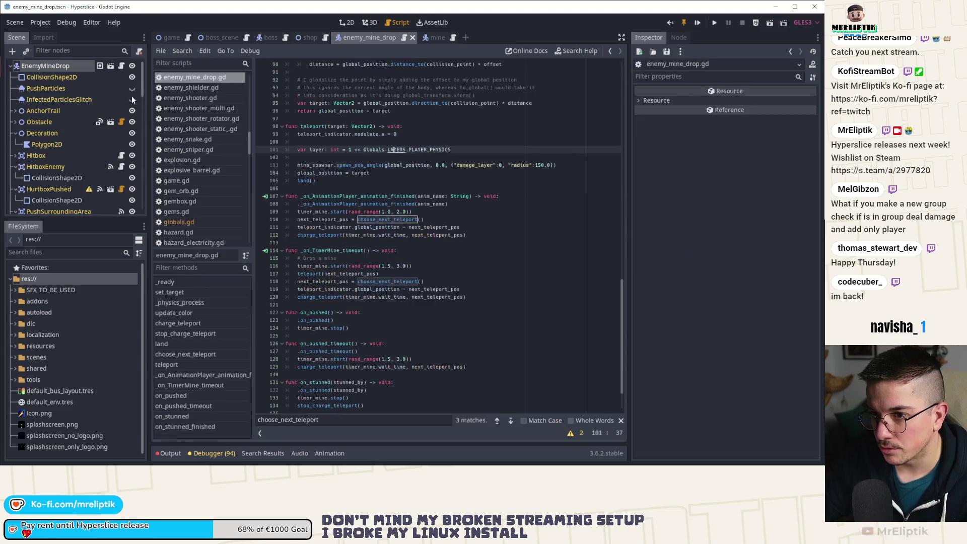
# Step: Shift layer by PLAYER_OBSTACLES instead of PLAYER_PHYSICS and pass layer as the damage_layer value
pyautogui.doubleClick(419, 149)
pyautogui.write('OBSTACLE')
pyautogui.press('Return')
pyautogui.click(308, 150)
pyautogui.doubleClick(315, 149)
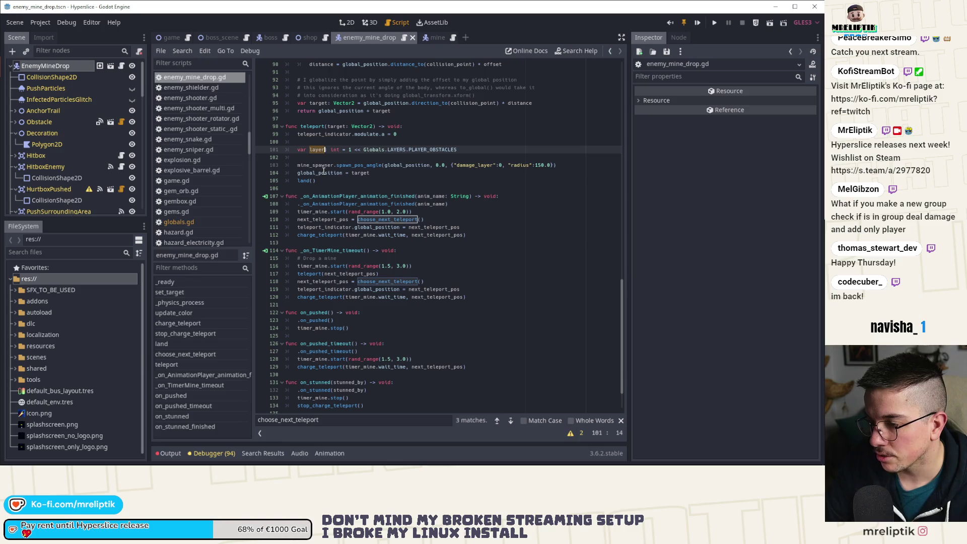
pyautogui.doubleClick(496, 165)
pyautogui.write('lay')
pyautogui.press('Return')
# Step: Delete the blank line 102 below the spawn call and return to the mine scene
pyautogui.click(484, 175)
pyautogui.click(362, 154)
pyautogui.press('BackSpace')
pyautogui.press('Down')
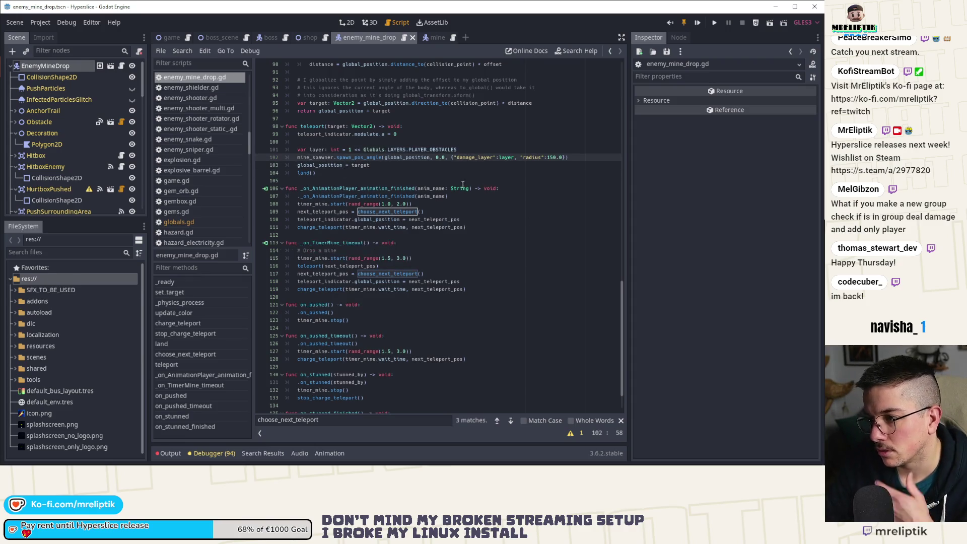
pyautogui.click(432, 37)
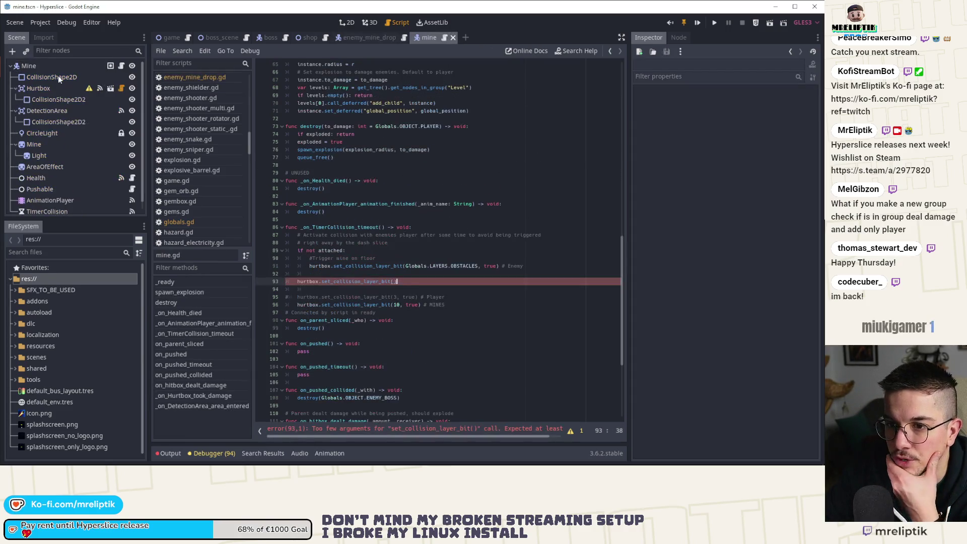
# Step: Delete the unfinished hurtbox collision line from mine.gd
pyautogui.click(38, 67)
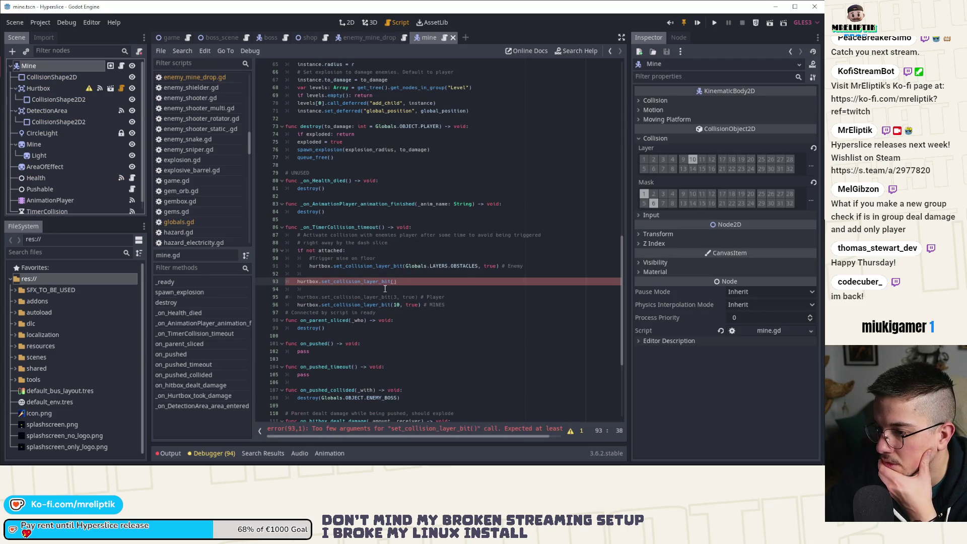
pyautogui.hotkey('ctrl', 'BackSpace')
pyautogui.hotkey('ctrl', 'BackSpace')
pyautogui.write('col')
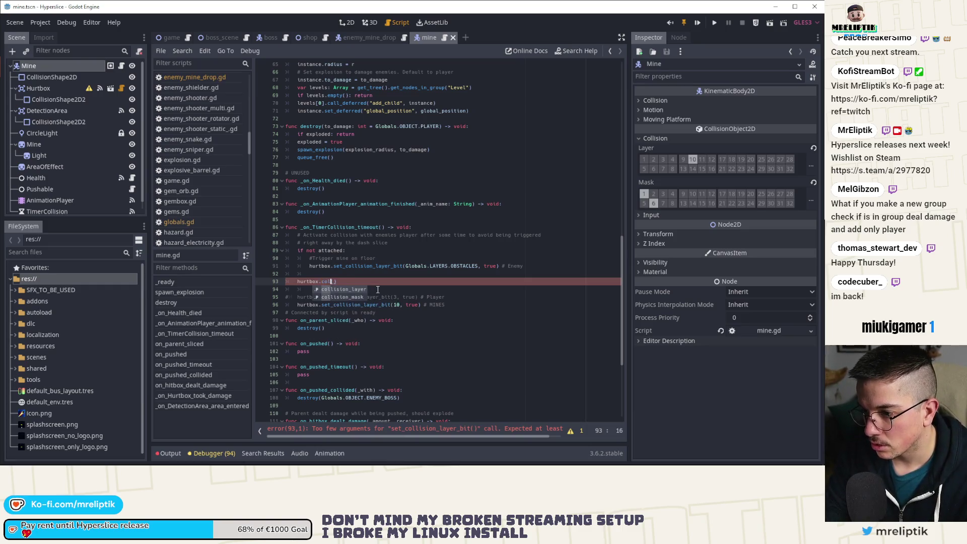
pyautogui.hotkey('ctrl', 'z')
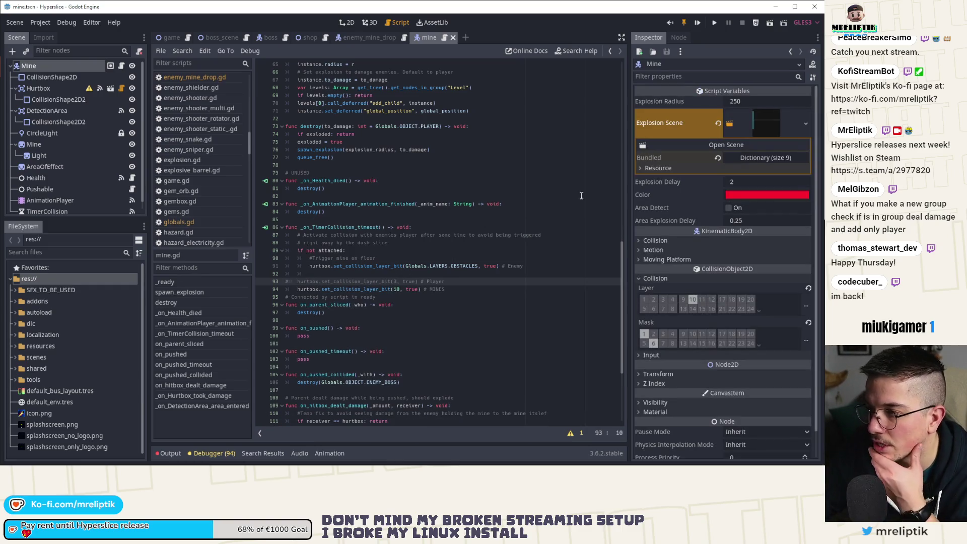
pyautogui.scroll(5, 428, 241)
# Step: Change the teleport mine spawn radius from 150.0 to 175.0 in enemy_mine_drop.gd, save, and return to mine.gd
pyautogui.click(363, 38)
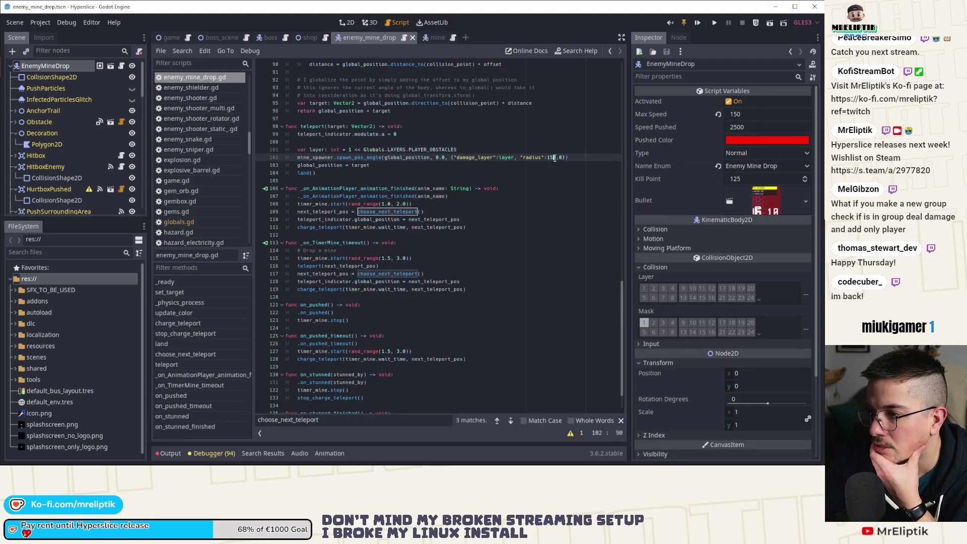
pyautogui.press('BackSpace')
pyautogui.write('7')
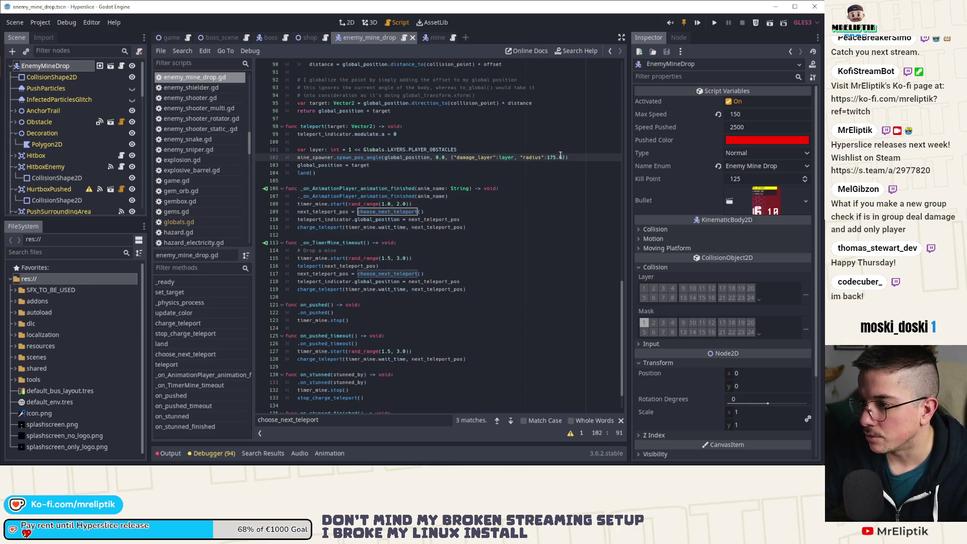
pyautogui.click(448, 157)
pyautogui.hotkey('ctrl', 's')
pyautogui.click(429, 37)
pyautogui.scroll(10, 376, 246)
# Step: Add blank lines at the top of _ready and write if has_meta("data_passed_from_spawn"):
pyautogui.scroll(-3, 375, 246)
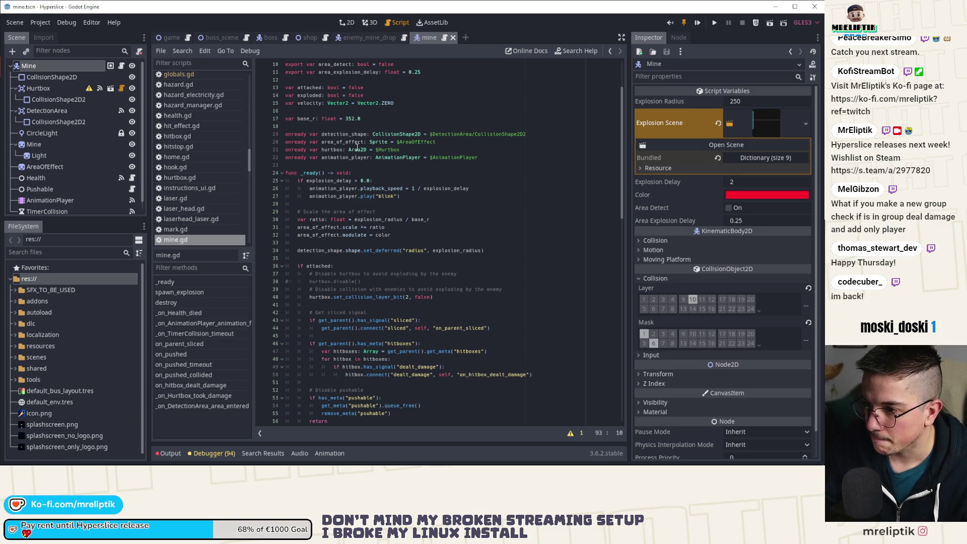
pyautogui.click(328, 202)
pyautogui.press('Return')
pyautogui.hotkey('alt', 'Up')
pyautogui.hotkey('alt', 'Up')
pyautogui.hotkey('alt', 'Up')
pyautogui.press('Return')
pyautogui.press('Return')
pyautogui.hotkey('ctrl', 's')
pyautogui.press('Up')
pyautogui.press('Up')
pyautogui.write('if has_meta("')
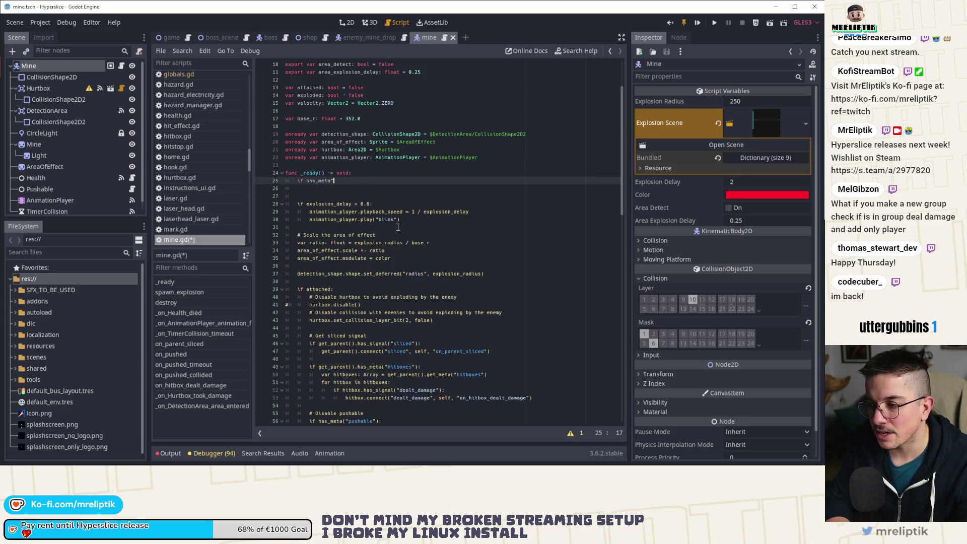
pyautogui.write('data_f')
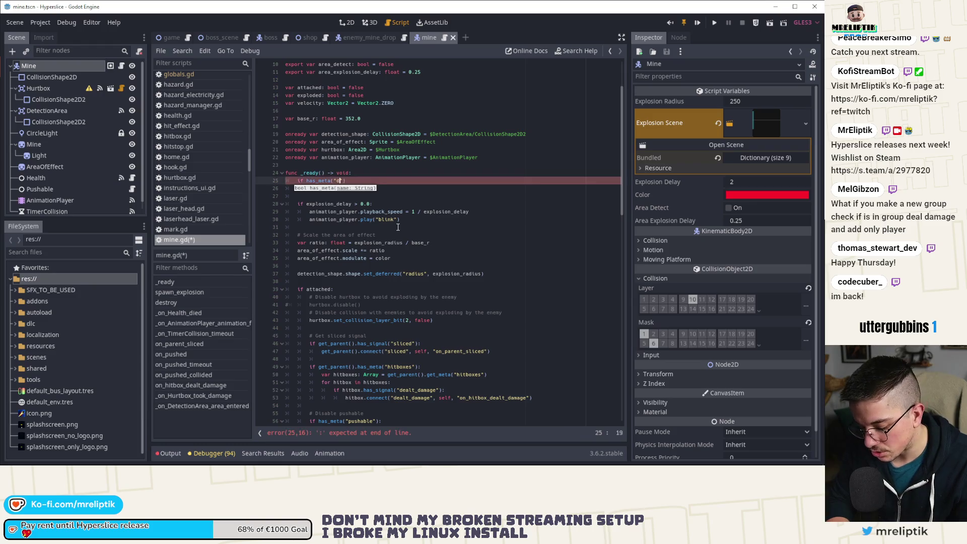
pyautogui.press('BackSpace')
pyautogui.write('passed_from_spawn')
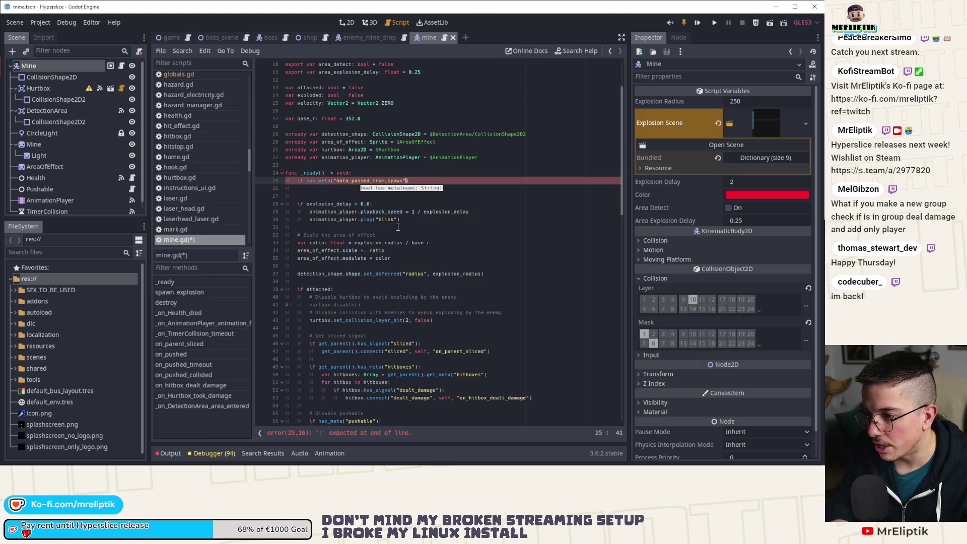
pyautogui.write('"):')
pyautogui.press('Return')
# Step: Add a nested if get_meta("data_passed_from_spawn").has(" check beneath it
pyautogui.write('get')
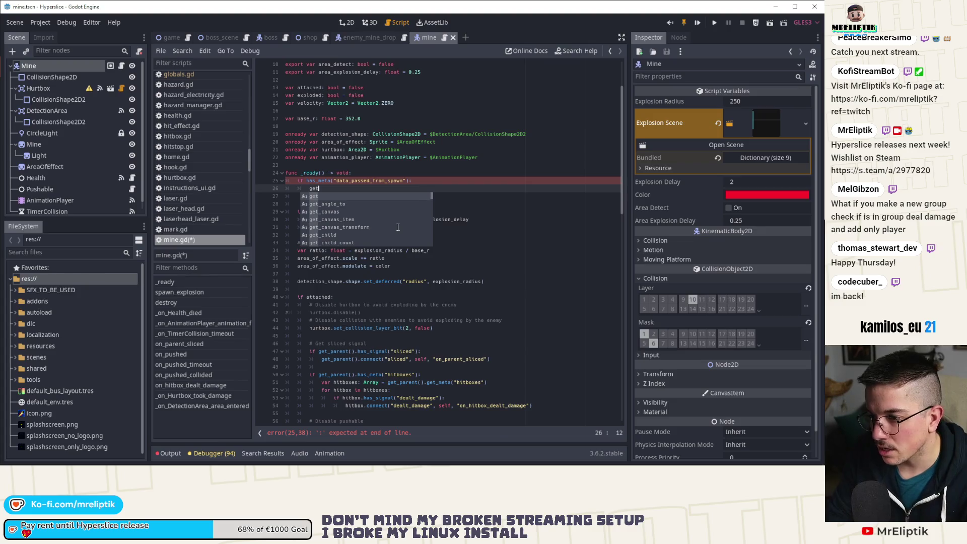
pyautogui.write('_meta(("data_passed_from_spawn")')
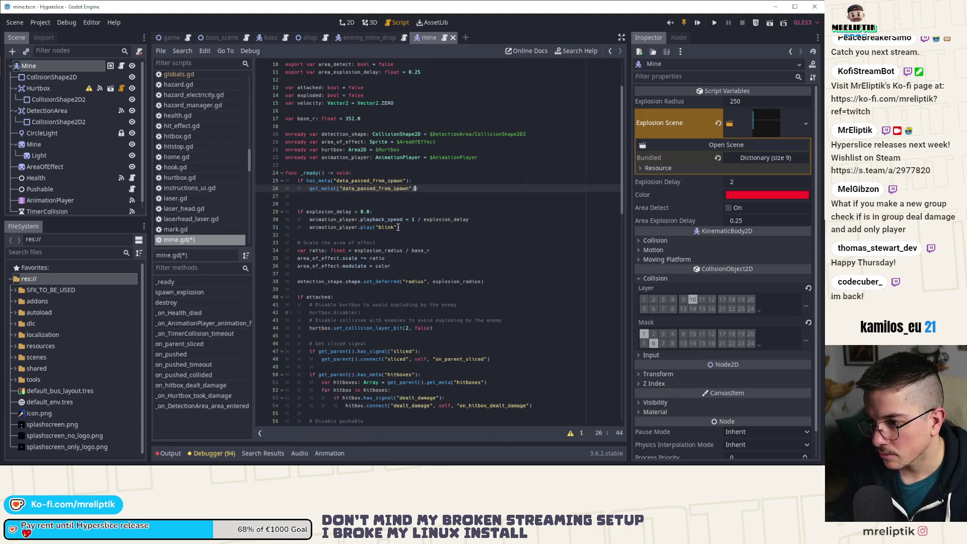
pyautogui.press('Home')
pyautogui.write('(')
pyautogui.press('End')
pyautogui.press('Left')
pyautogui.press('Left')
pyautogui.press('Left')
pyautogui.press('Left')
pyautogui.press('BackSpace')
pyautogui.press('End')
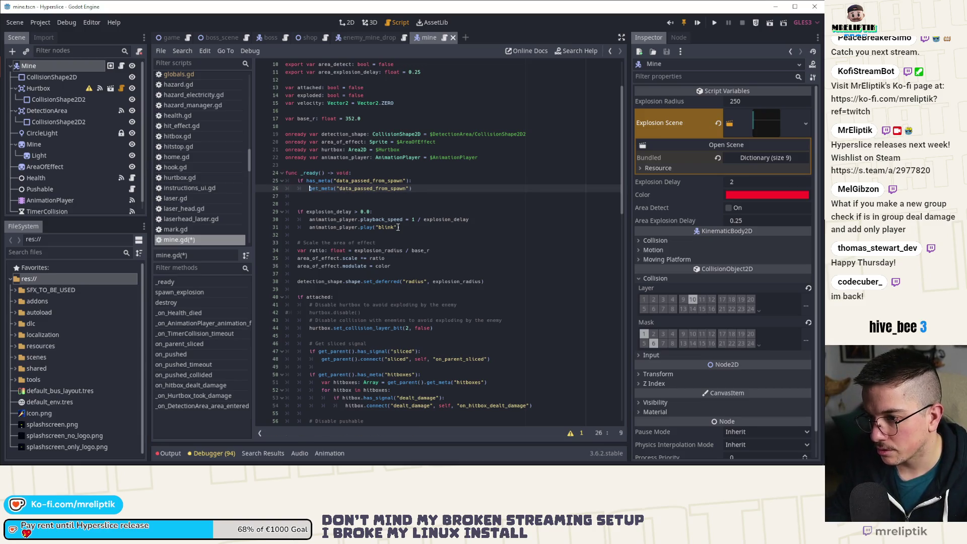
pyautogui.write('if')
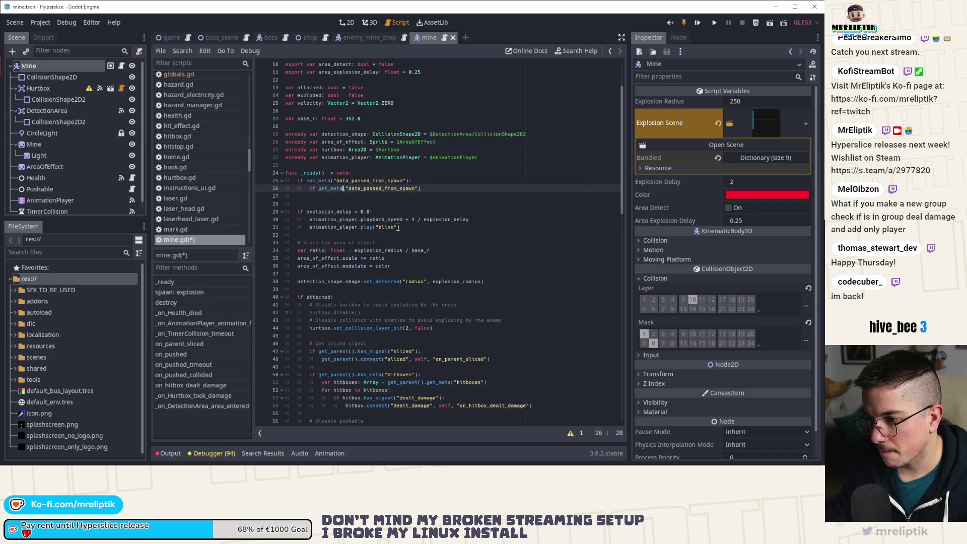
pyautogui.hotkey('ctrl', 'Right')
pyautogui.hotkey('ctrl', 'Right')
pyautogui.write('.has')
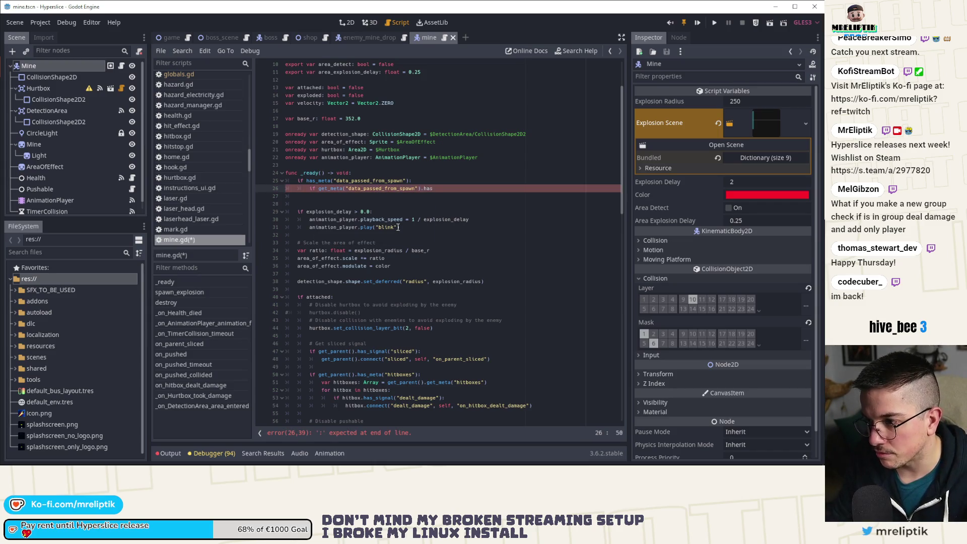
pyautogui.write('("')
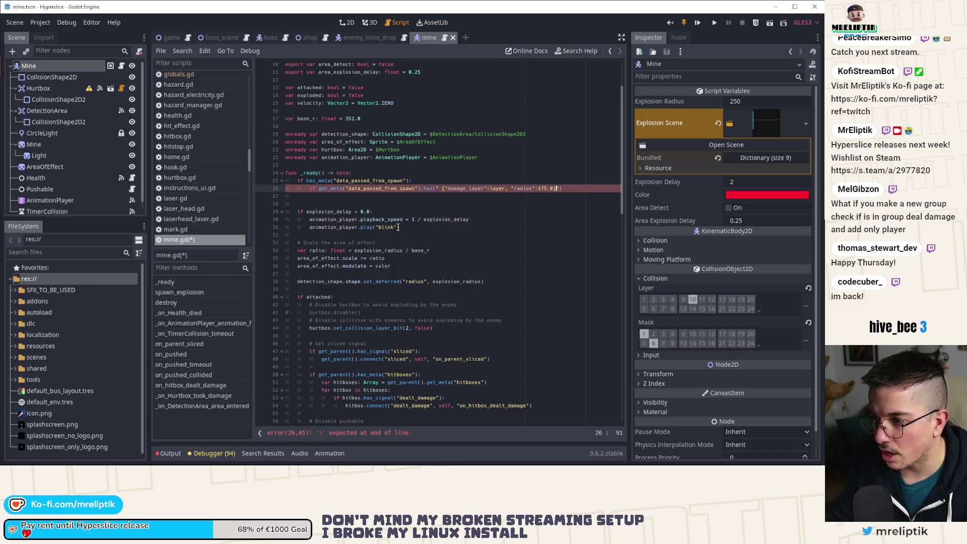
# Step: Paste the spawn dictionary below for reference and complete the .has("damage_layer"): condition
pyautogui.click(459, 206)
pyautogui.hotkey('ctrl', 'v')
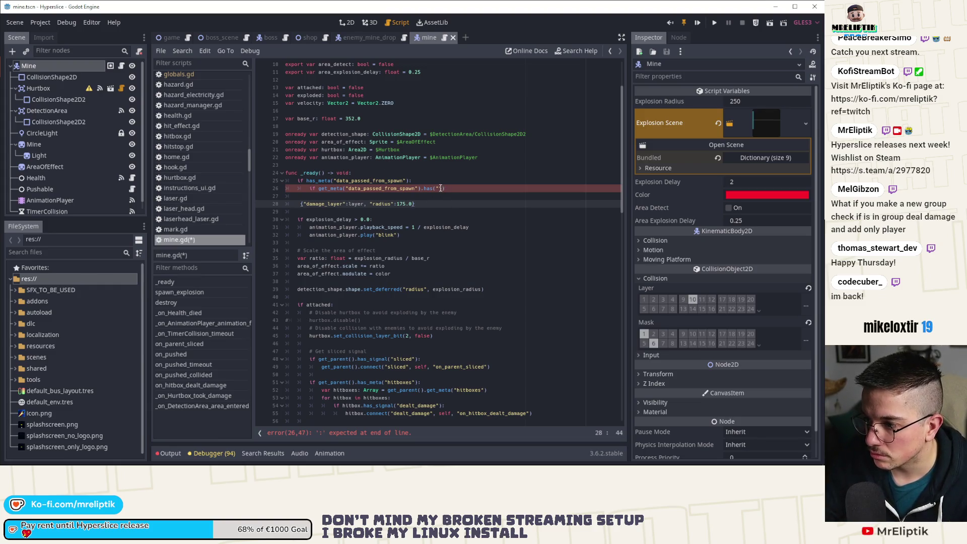
pyautogui.click(441, 188)
pyautogui.write('damage_layer')
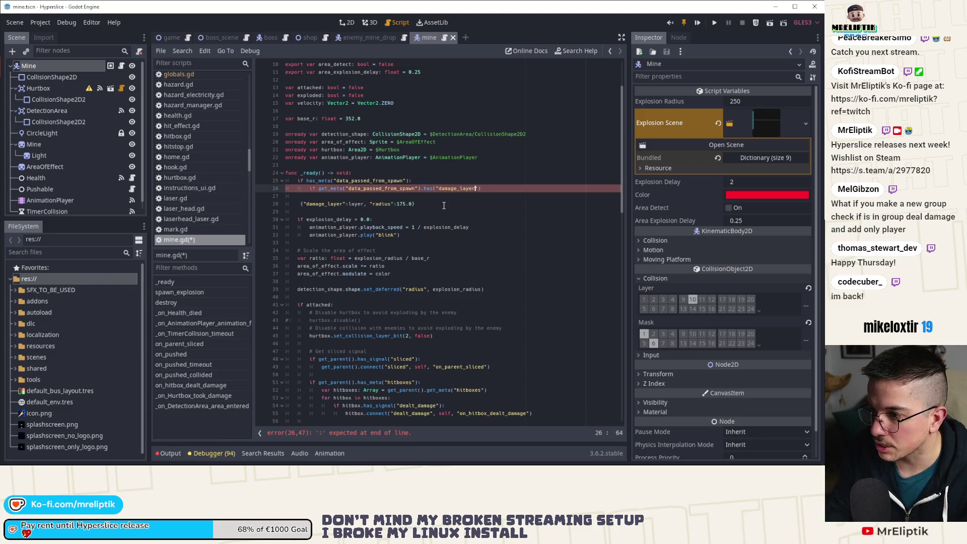
pyautogui.hotkey('ctrl', 's')
pyautogui.press('End')
pyautogui.write(':')
pyautogui.press('Return')
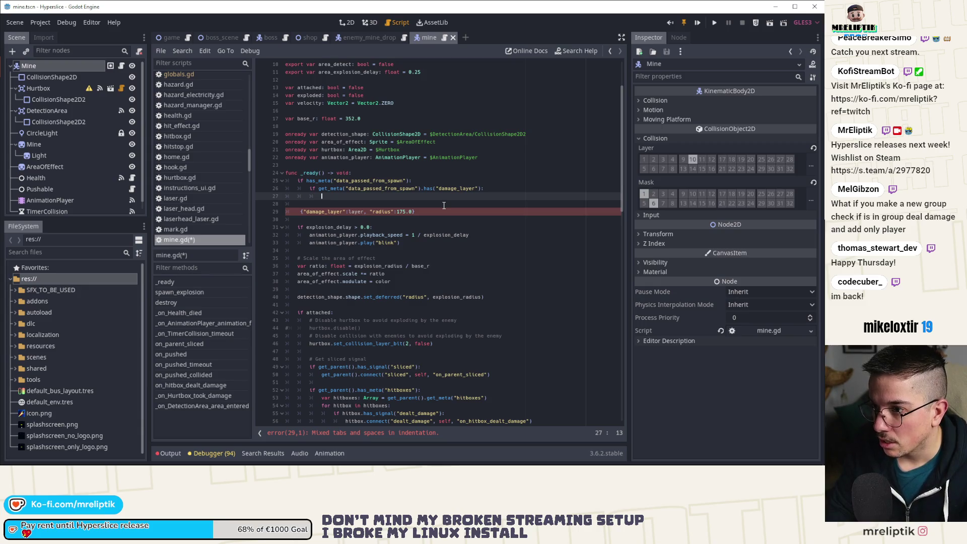
pyautogui.scroll(-8, 422, 273)
# Step: Inspect the hurtbox set_collision_layer_bit calls around line 97, adding a blank line and saving
pyautogui.scroll(-12, 423, 273)
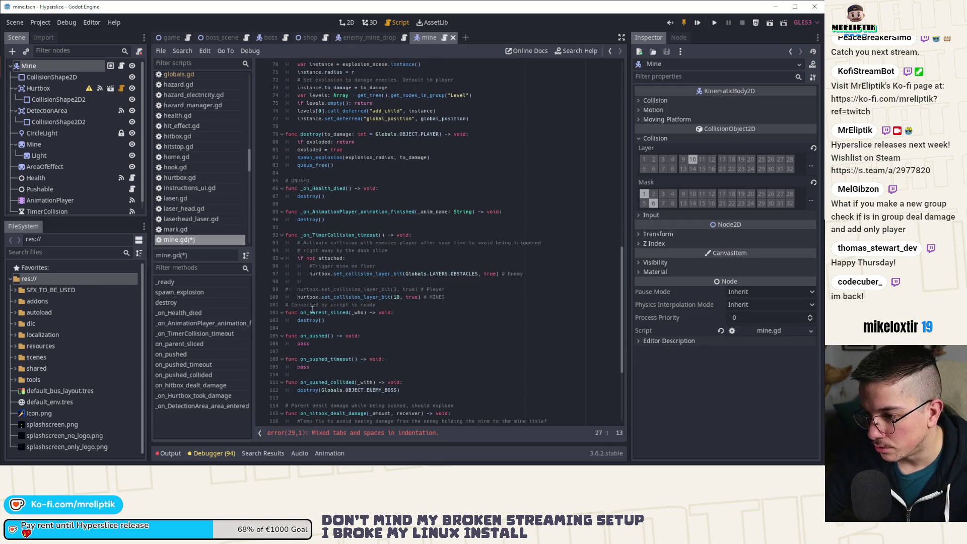
pyautogui.click(323, 274)
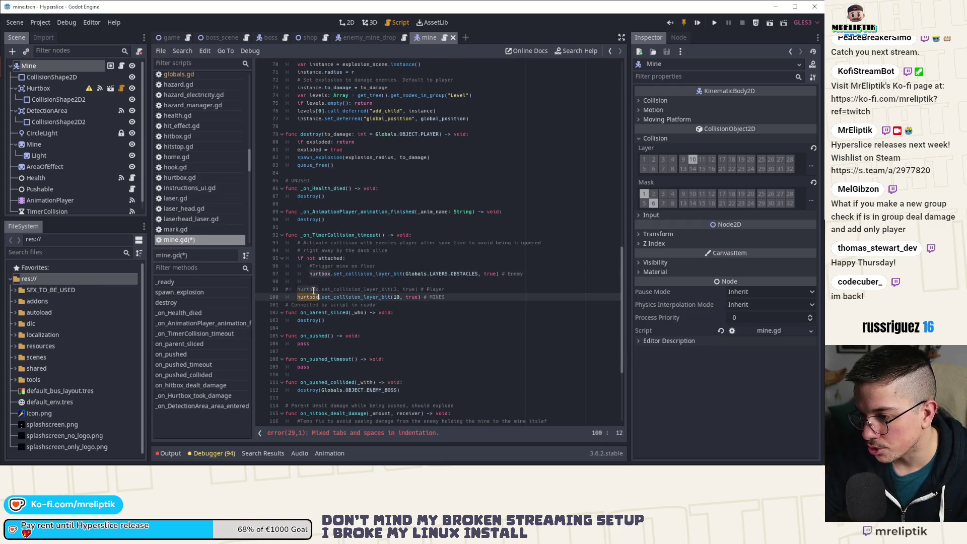
pyautogui.doubleClick(322, 273)
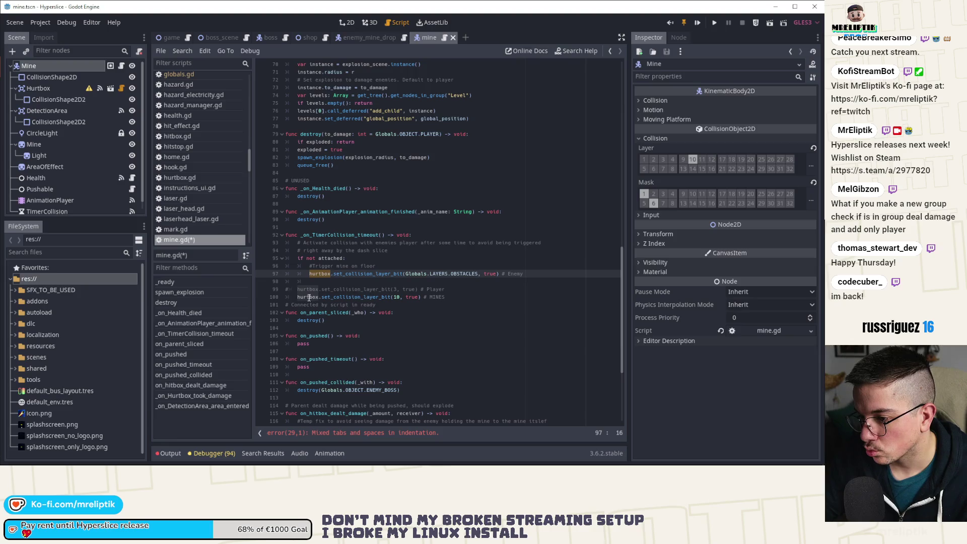
pyautogui.click(469, 299)
pyautogui.press('Return')
pyautogui.hotkey('ctrl', 's')
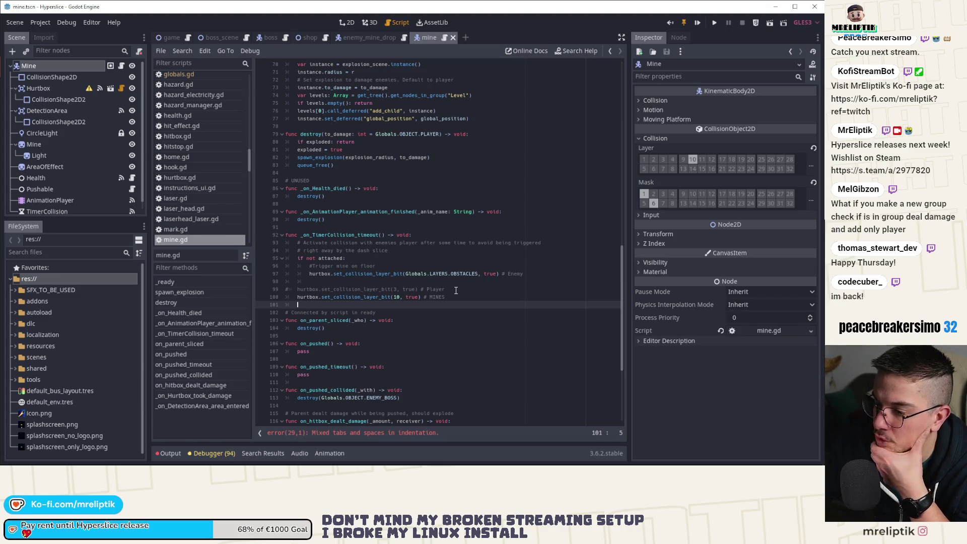
pyautogui.doubleClick(349, 298)
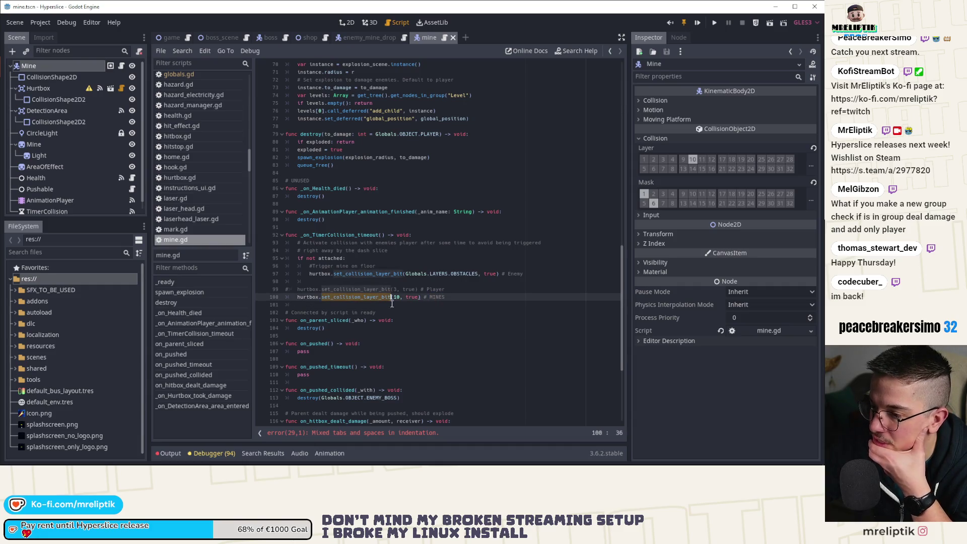
pyautogui.doubleClick(456, 274)
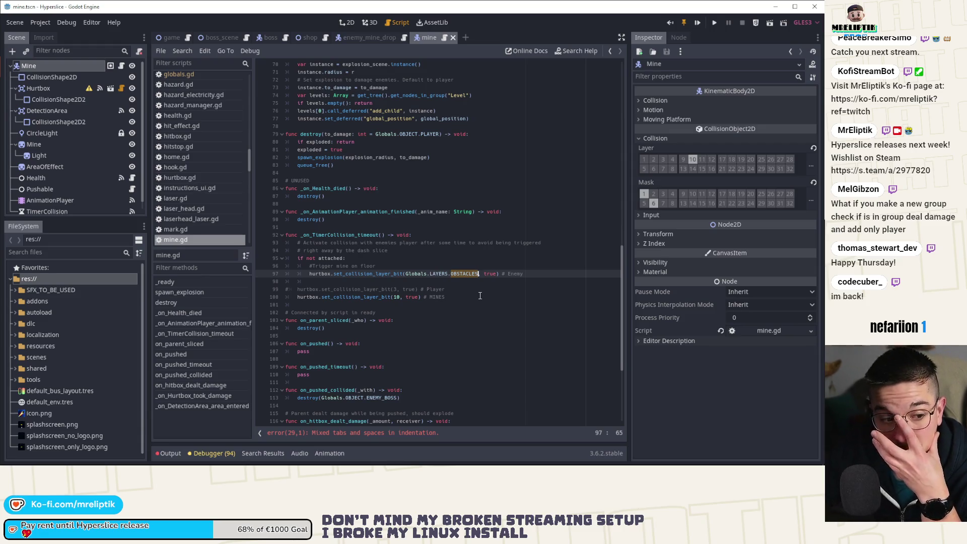
# Step: Duplicate line 97 as a commented OBSTACLES copy and switch line 97 to PLAYER_OBSTACLE, then save
pyautogui.press('End')
pyautogui.hotkey('ctrl', 'd')
pyautogui.hotkey('ctrl', 'k')
pyautogui.press('Up')
pyautogui.press('Left')
pyautogui.press('Left')
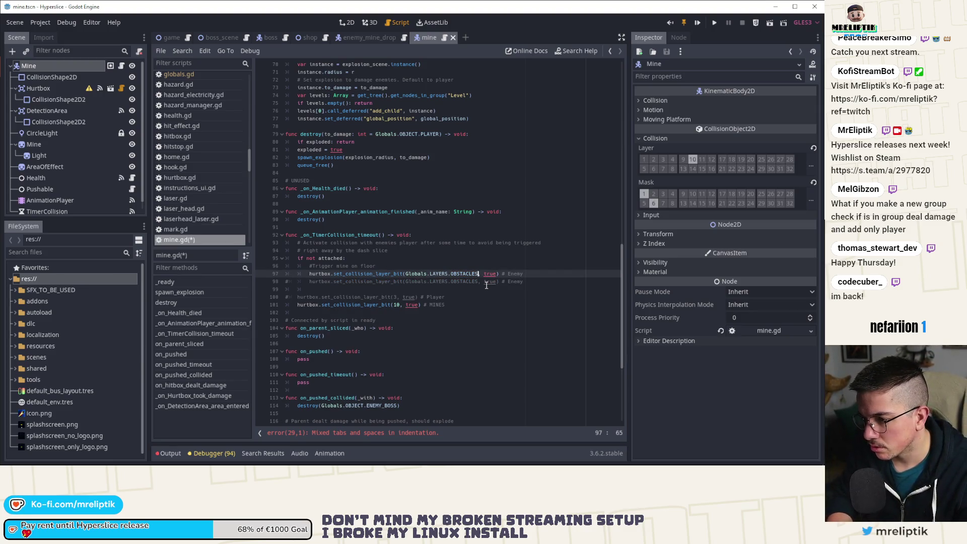
pyautogui.hotkey('ctrl', 'BackSpace')
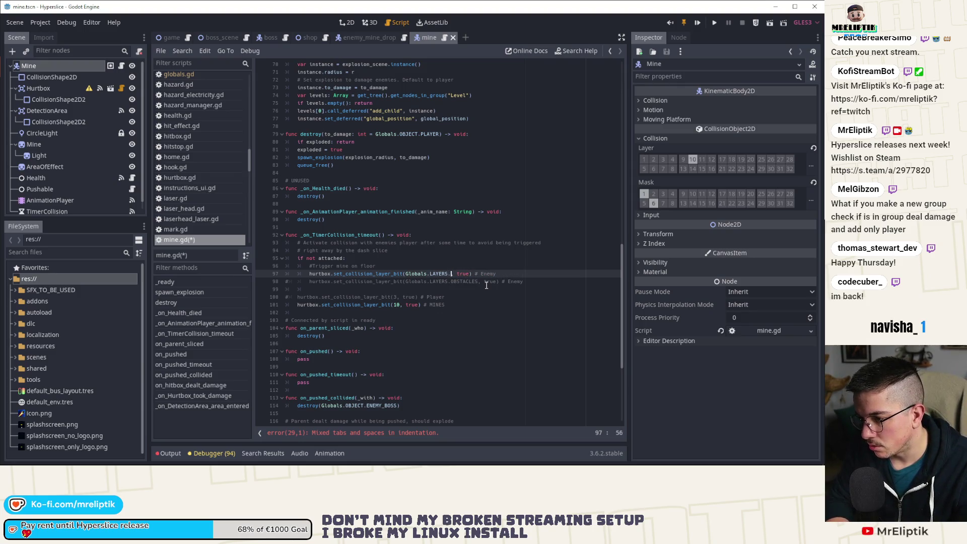
pyautogui.write('PLAYER_OBS')
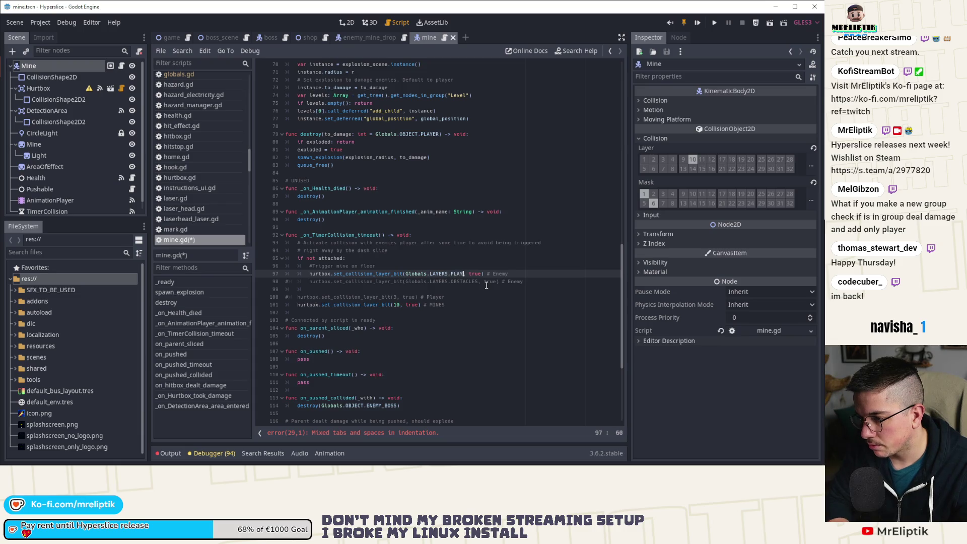
pyautogui.write('TACLE')
pyautogui.hotkey('ctrl', 's')
pyautogui.scroll(8, 450, 345)
pyautogui.scroll(-8, 451, 346)
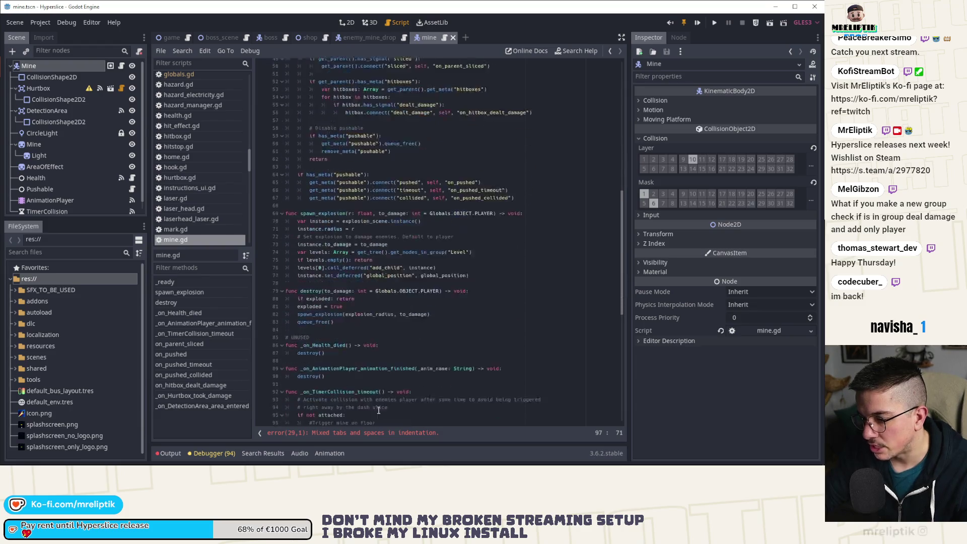
# Step: Fix the stray dictionary line 29 in _ready flagged with an error, then save
pyautogui.click(341, 433)
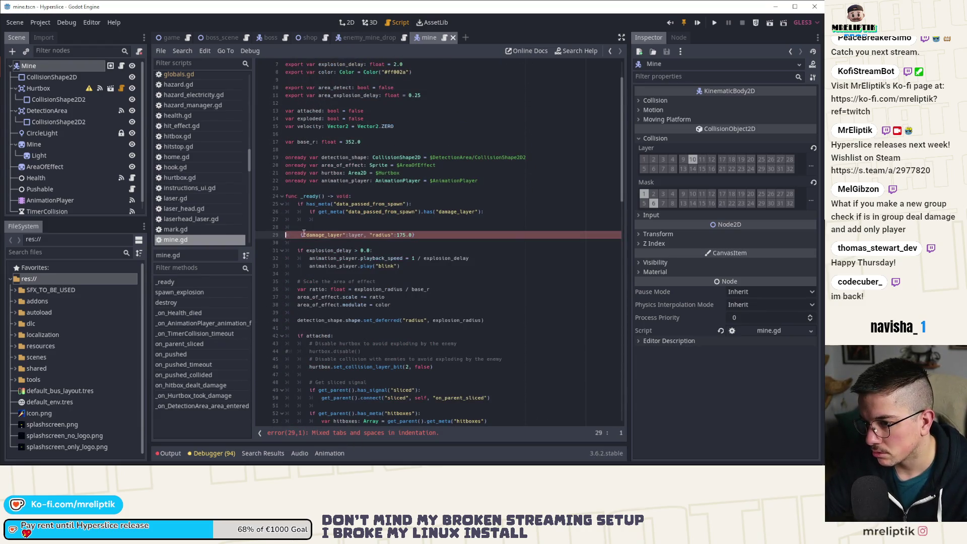
pyautogui.press('BackSpace')
pyautogui.hotkey('ctrl', 's')
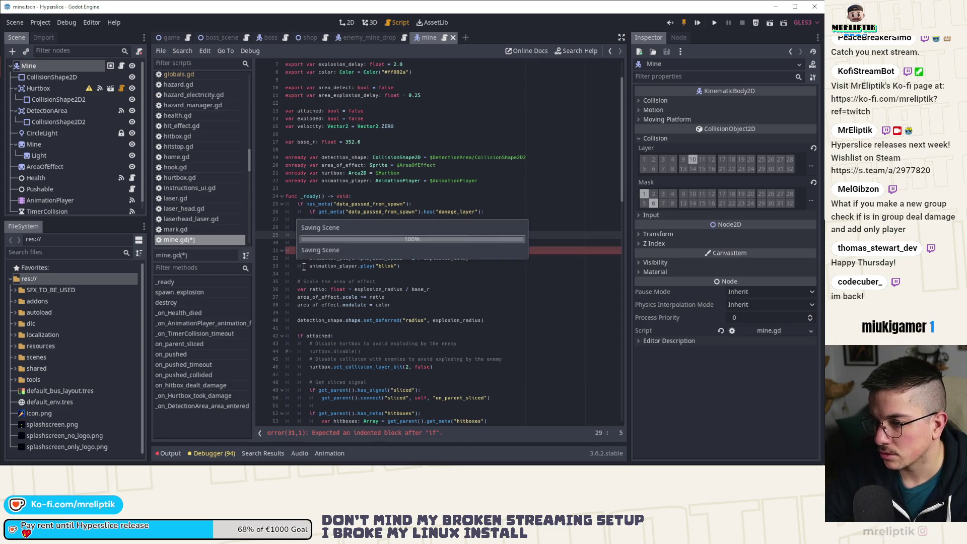
# Step: Add get_meta("data_passed_from_spawn") under the damage_layer check and save
pyautogui.press('Up')
pyautogui.press('Up')
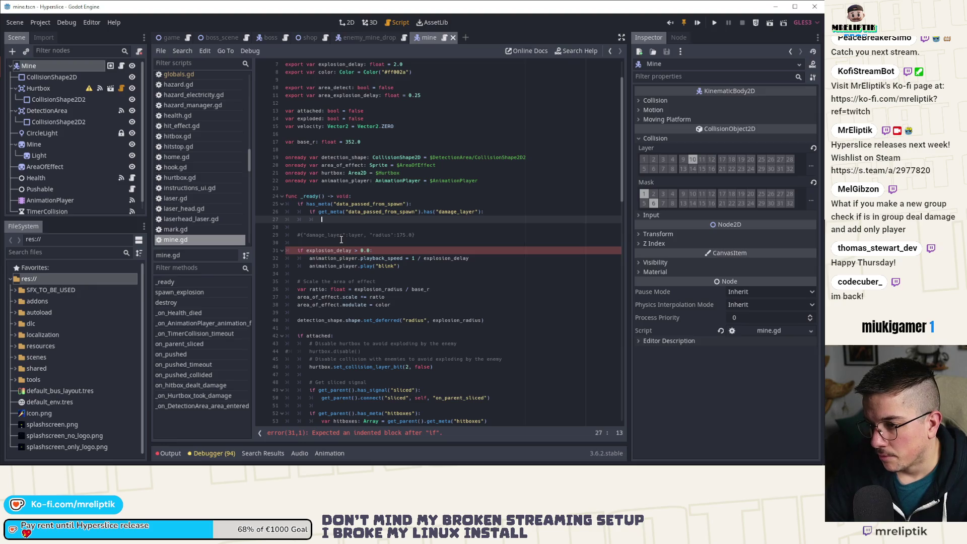
pyautogui.write('get_meta(("')
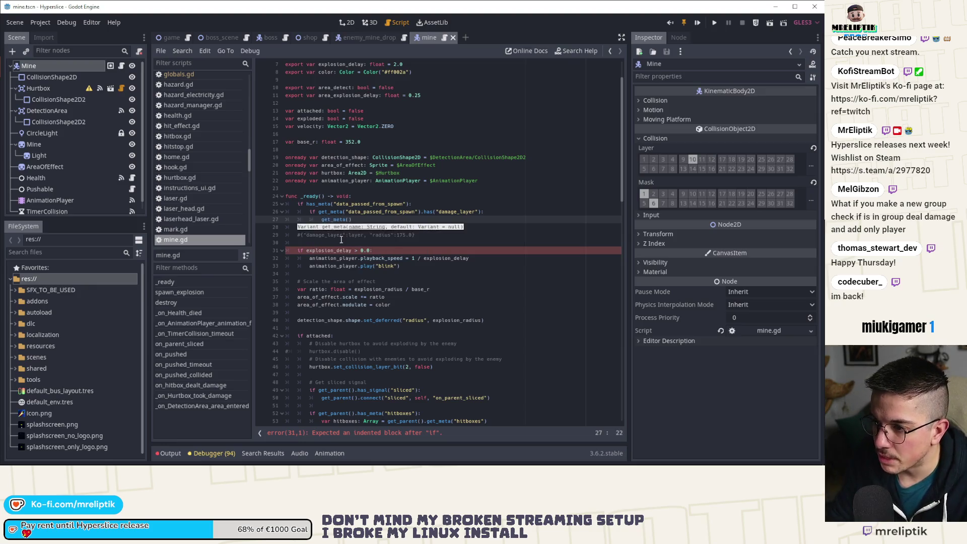
pyautogui.write('"data_passed')
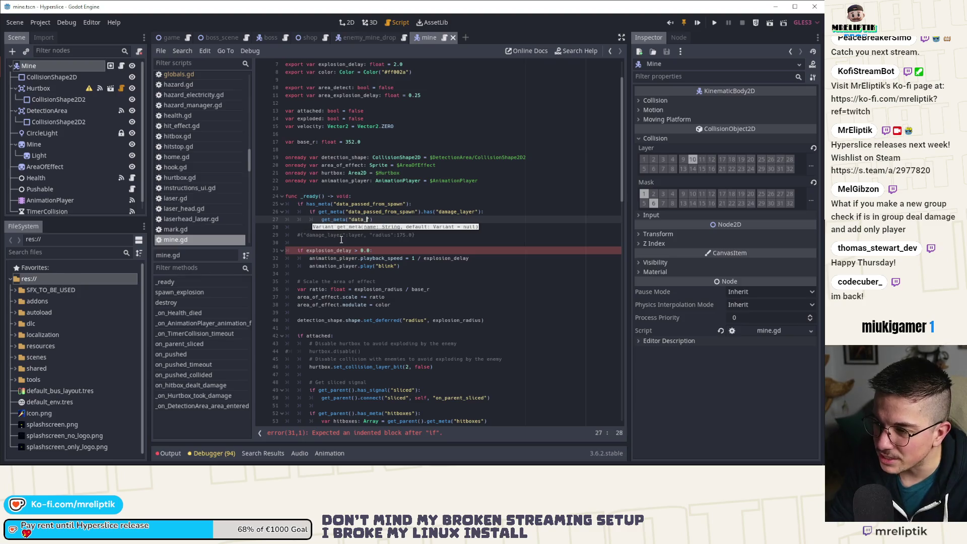
pyautogui.write('_from_spawn')
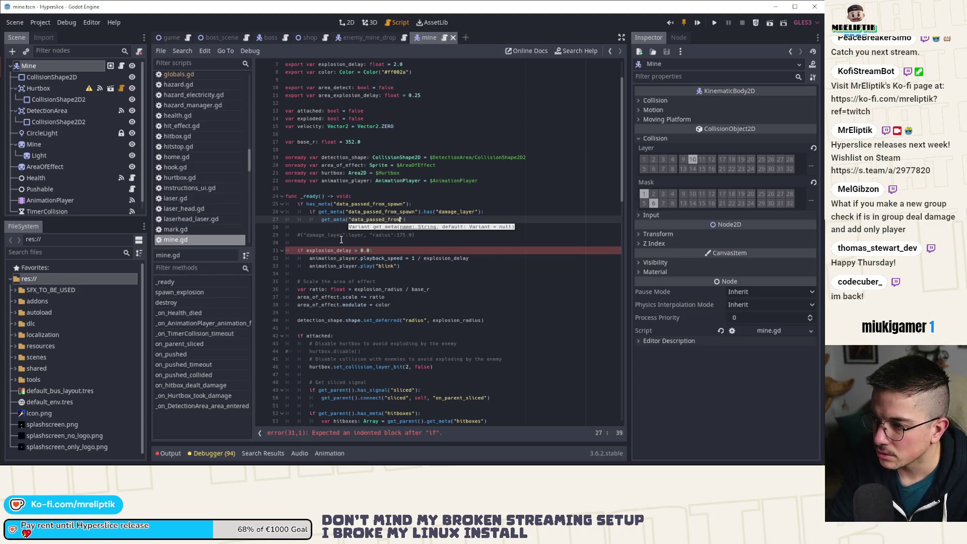
pyautogui.hotkey('ctrl', 's')
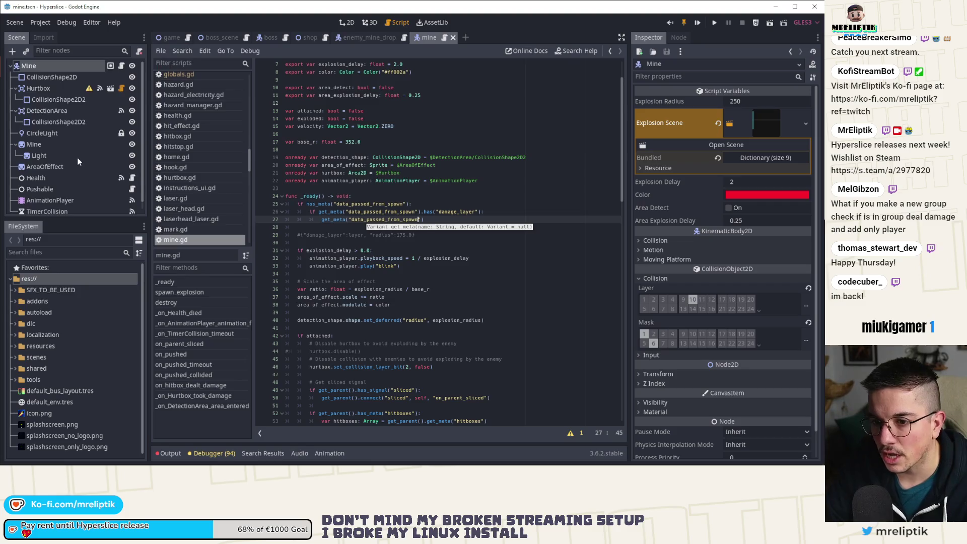
pyautogui.scroll(-1, 76, 157)
pyautogui.scroll(1, 78, 138)
pyautogui.scroll(-1, 59, 140)
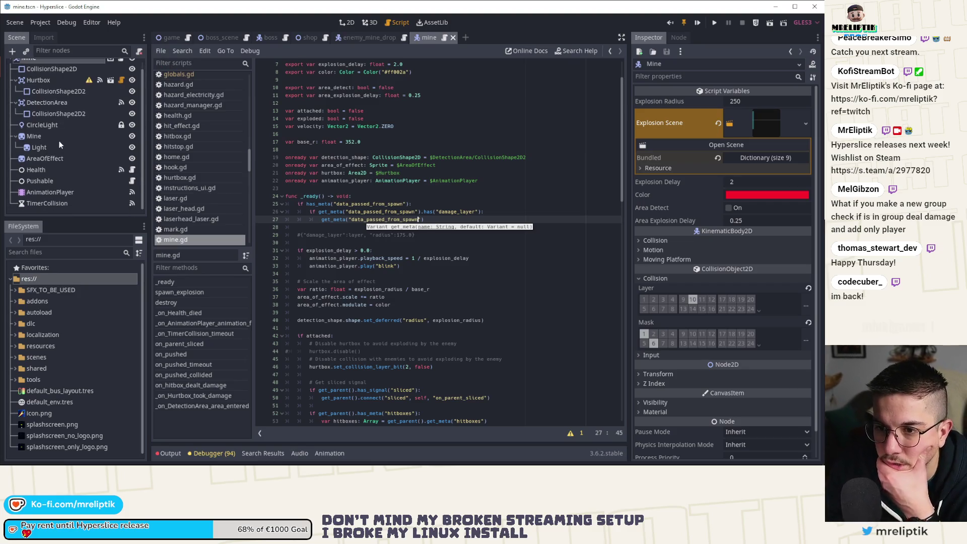
pyautogui.click(369, 38)
# Step: Look up the data_passed_from_spawn key in spawner.gd's spawn_pos_angle function
pyautogui.scroll(-5, 62, 136)
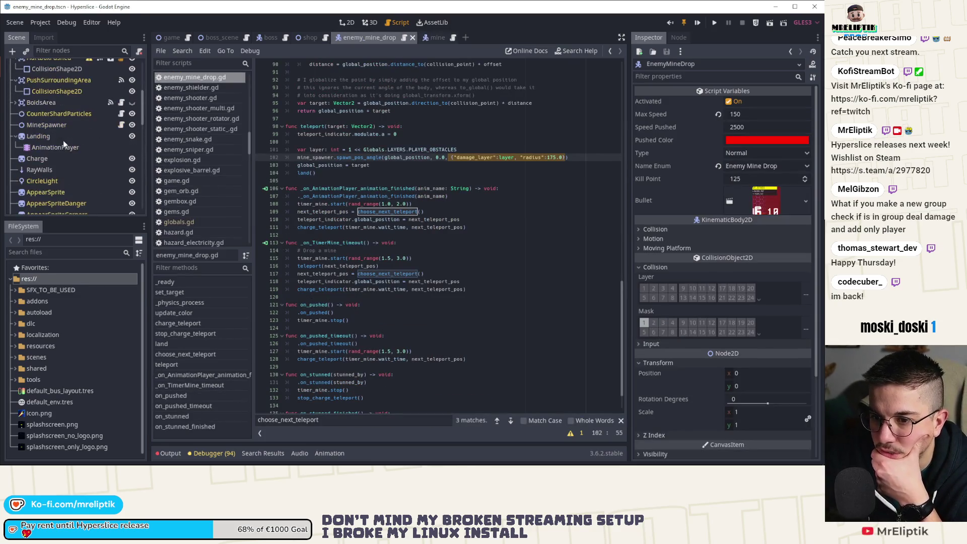
pyautogui.keyDown('ctrl'); pyautogui.click(365, 157); pyautogui.keyUp('ctrl')
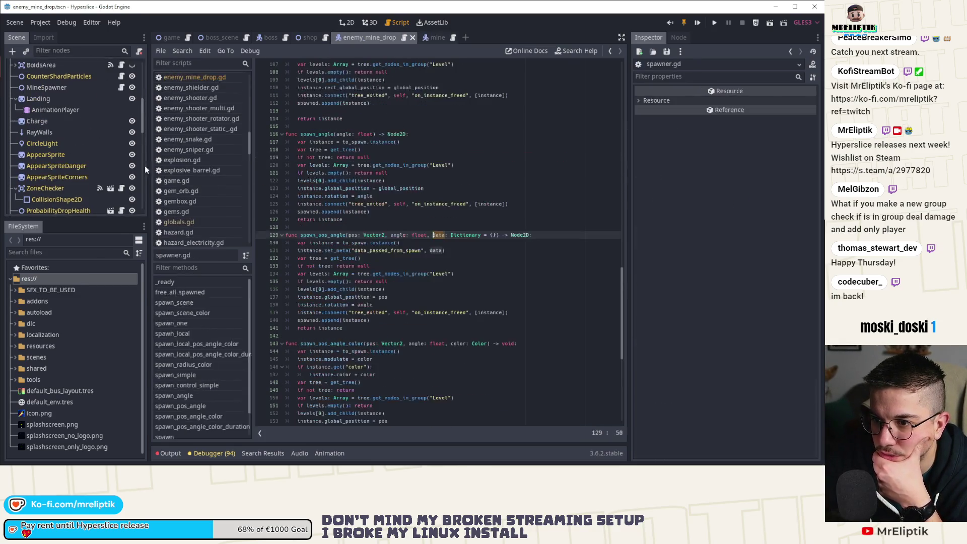
pyautogui.click(383, 258)
pyautogui.doubleClick(388, 250)
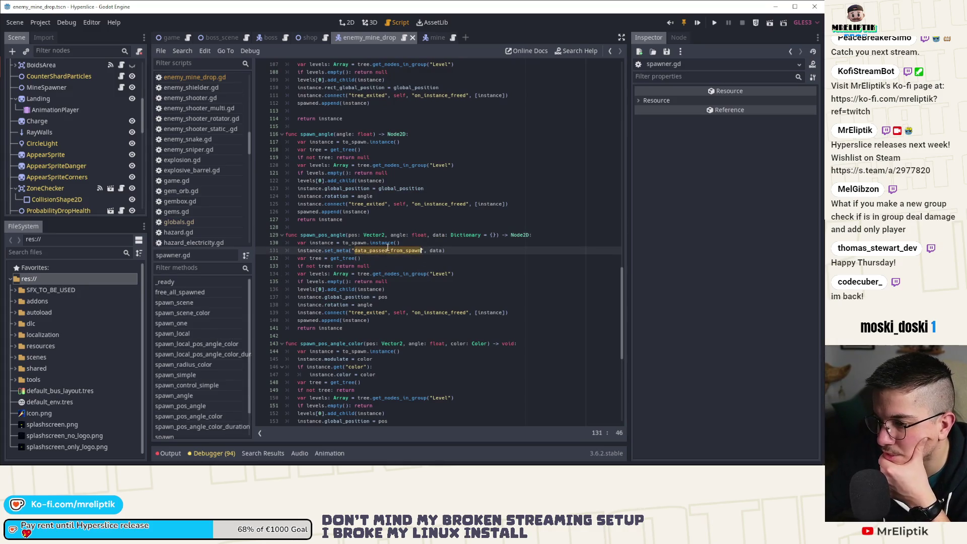
# Step: Back in mine.gd, index the line 27 get_meta call with ["damage_layer"]
pyautogui.click(437, 34)
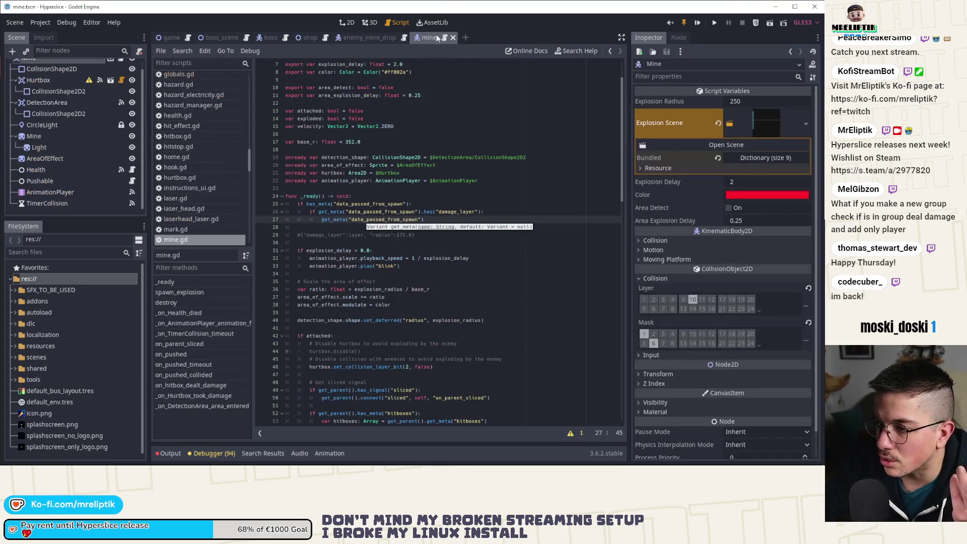
pyautogui.press('Escape')
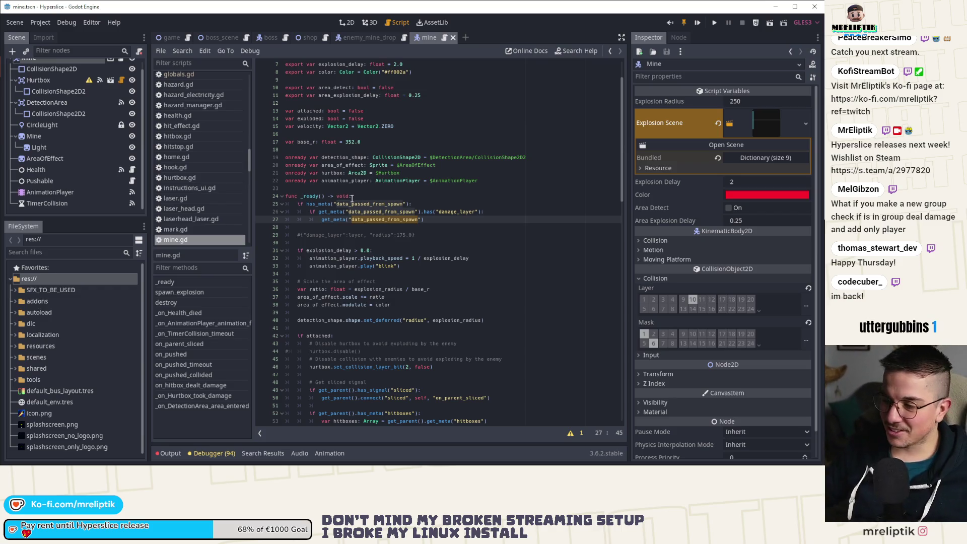
pyautogui.press('Right')
pyautogui.press('Right')
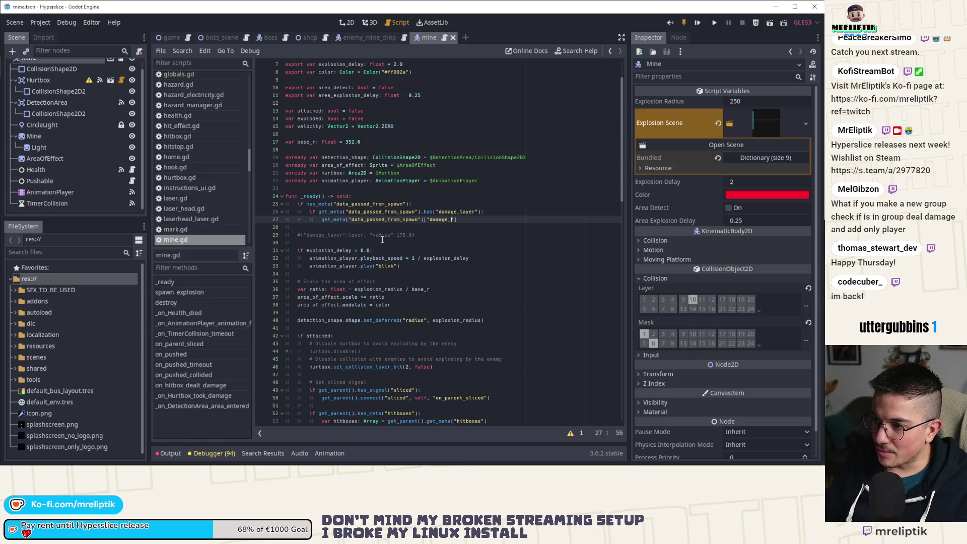
pyautogui.write('r')
pyautogui.press('Return')
pyautogui.hotkey('ctrl', 'Left')
pyautogui.hotkey('ctrl', 'Left')
pyautogui.hotkey('ctrl', 'Left')
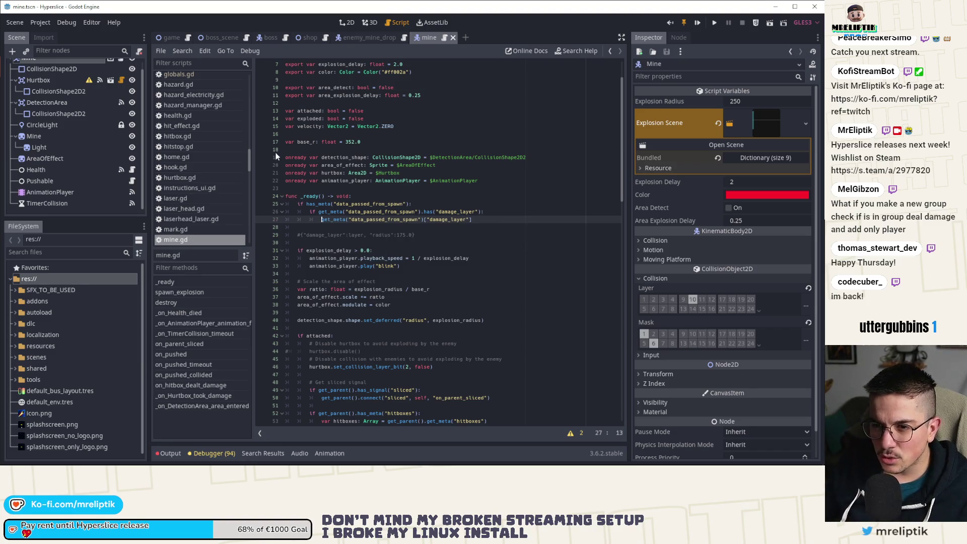
pyautogui.click(40, 80)
# Step: Review the uses of destroy and explosion_scene in mine.gd alongside the Hurtbox properties
pyautogui.scroll(-1, 61, 122)
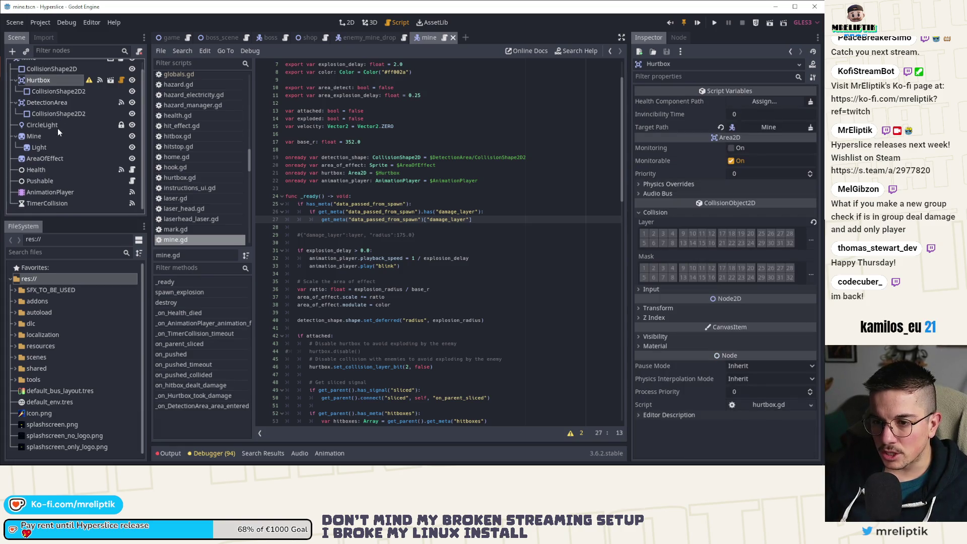
pyautogui.scroll(-4, 396, 261)
pyautogui.scroll(-11, 397, 261)
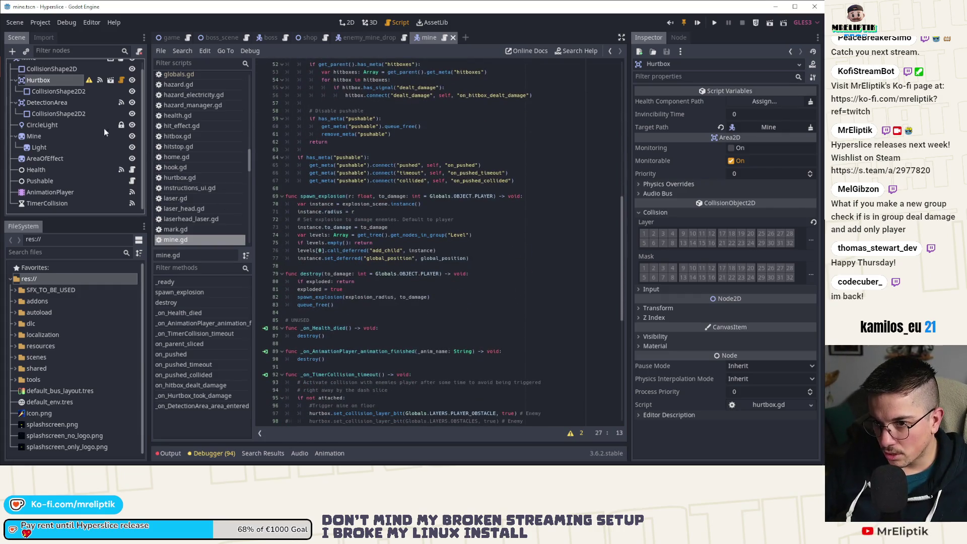
pyautogui.doubleClick(303, 273)
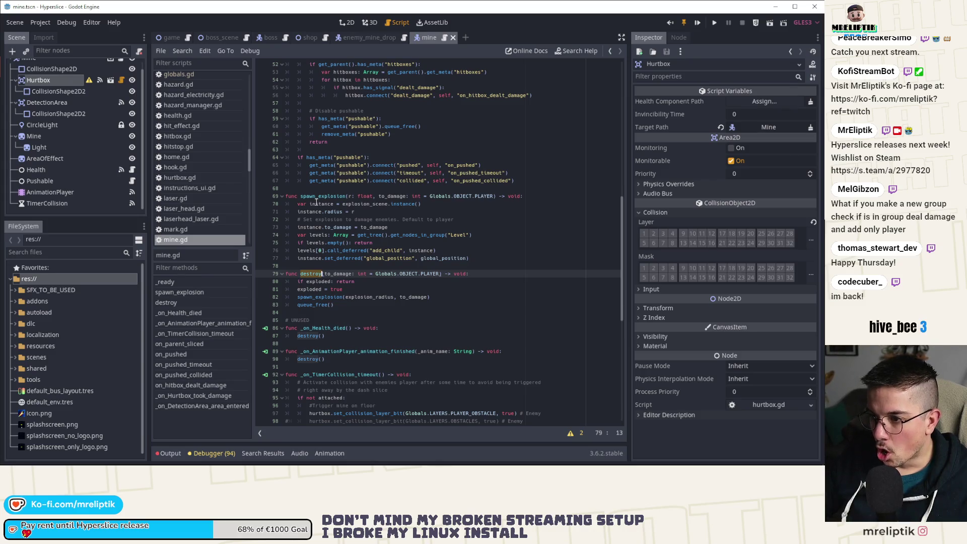
pyautogui.doubleClick(364, 203)
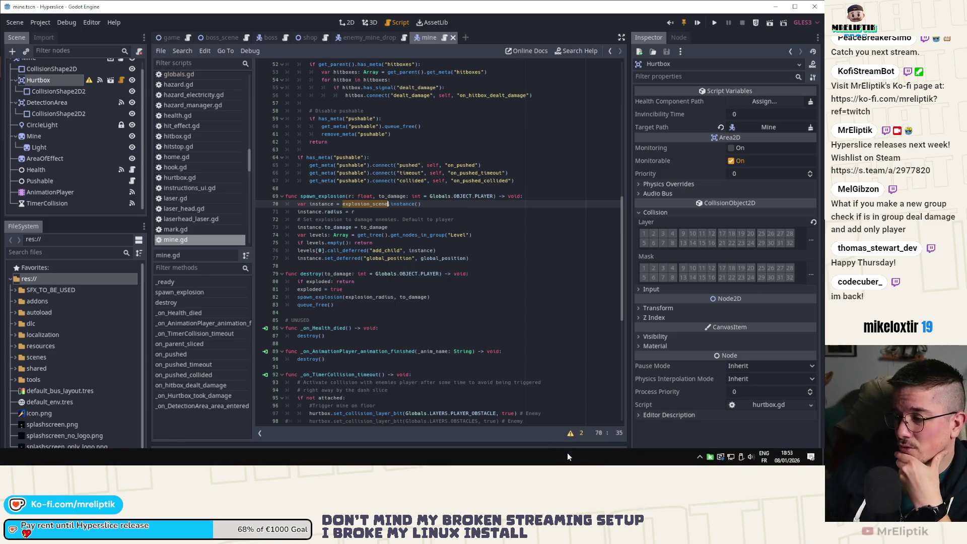
pyautogui.click(805, 456)
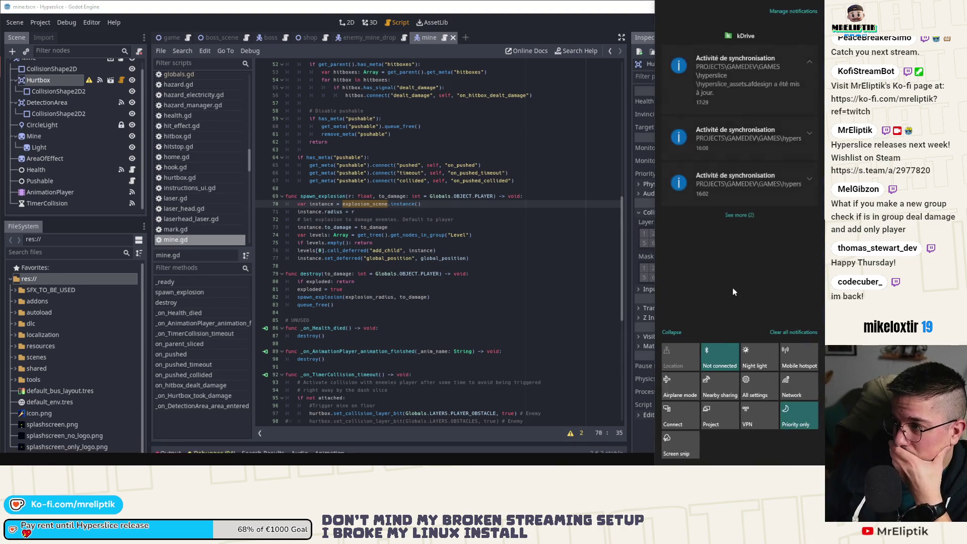
pyautogui.click(590, 307)
pyautogui.scroll(15, 494, 299)
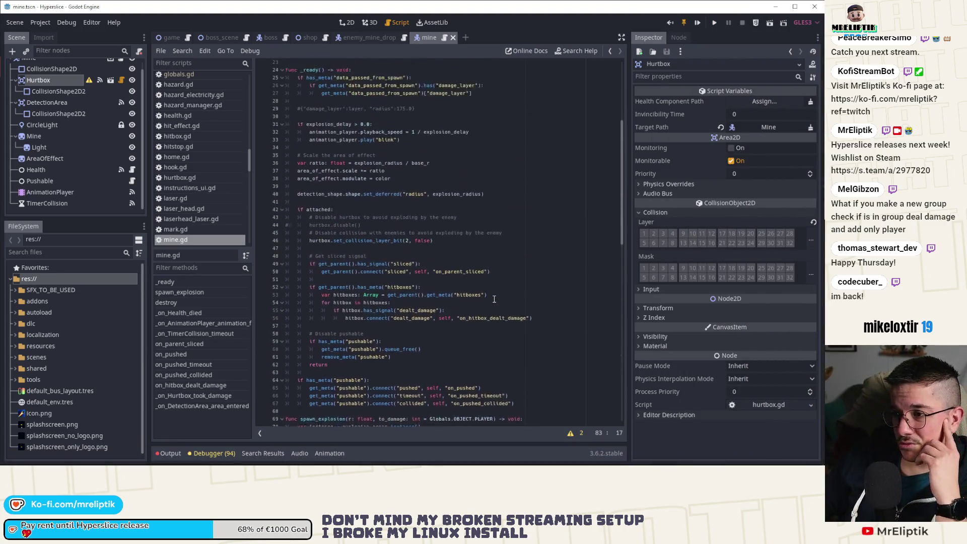
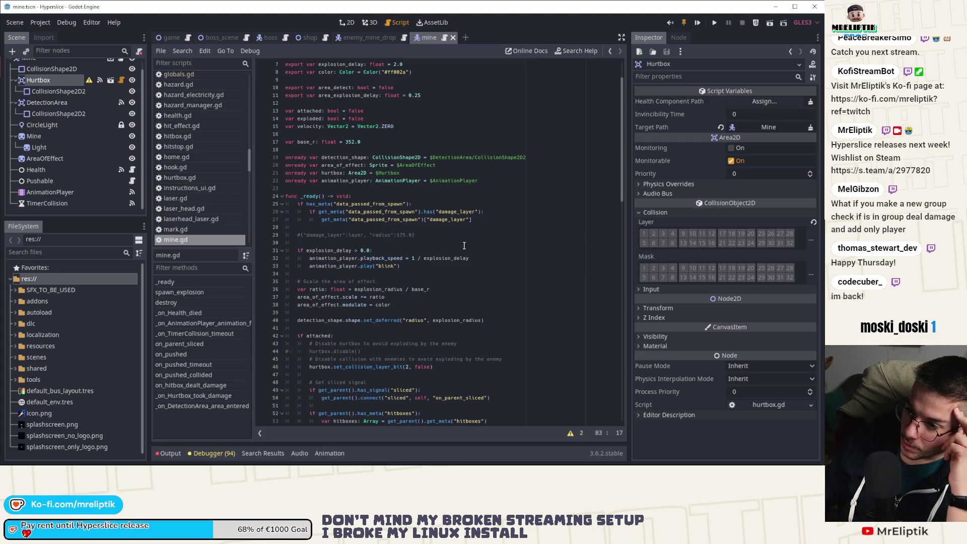
# Step: Duplicate the damage_layer check in mine.gd's _ready as a radius check and save
pyautogui.click(435, 212)
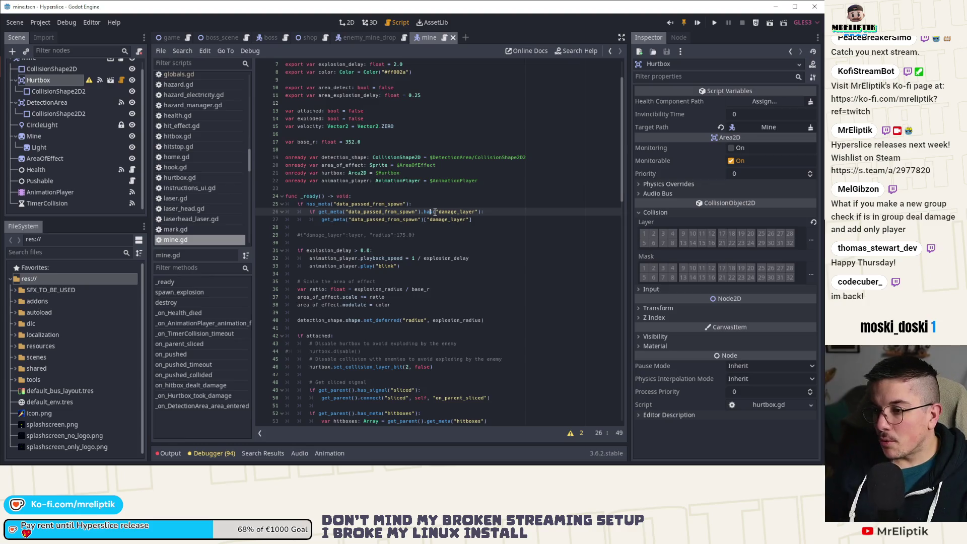
pyautogui.hotkey('ctrl', 'b')
pyautogui.hotkey('alt', 'Down')
pyautogui.press('Right')
pyautogui.press('Right')
pyautogui.hotkey('ctrl', 'shift', 'Right')
pyautogui.write('radius')
pyautogui.hotkey('ctrl', 's')
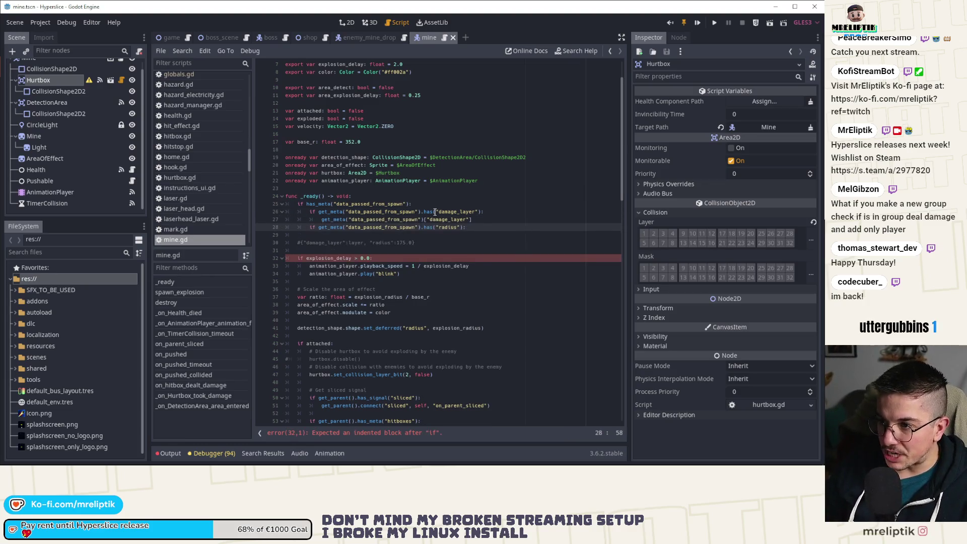
# Step: Review where explosion_radius is declared and passed to spawn_explosion
pyautogui.scroll(2, 411, 206)
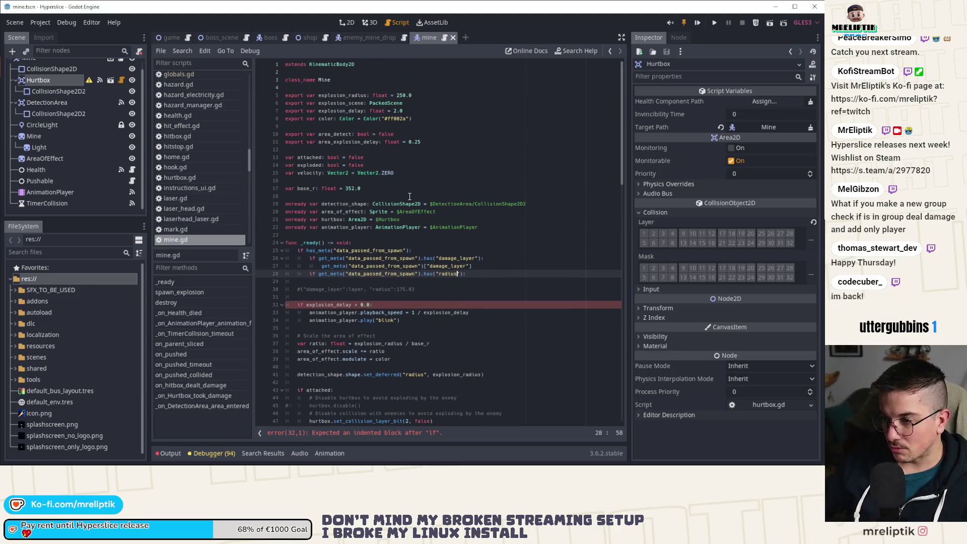
pyautogui.scroll(-3, 409, 196)
pyautogui.scroll(-5, 376, 254)
pyautogui.scroll(-9, 377, 254)
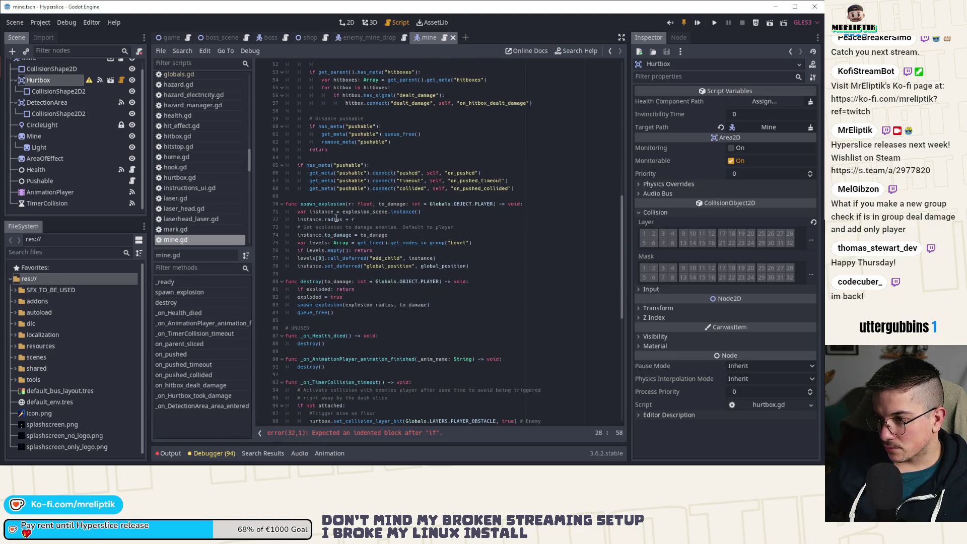
pyautogui.doubleClick(321, 205)
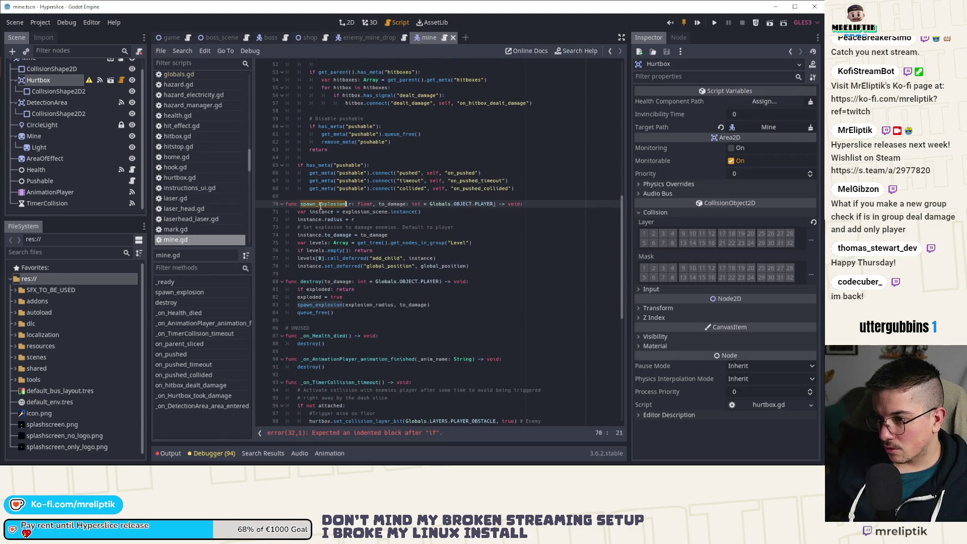
pyautogui.doubleClick(365, 305)
pyautogui.scroll(12, 432, 314)
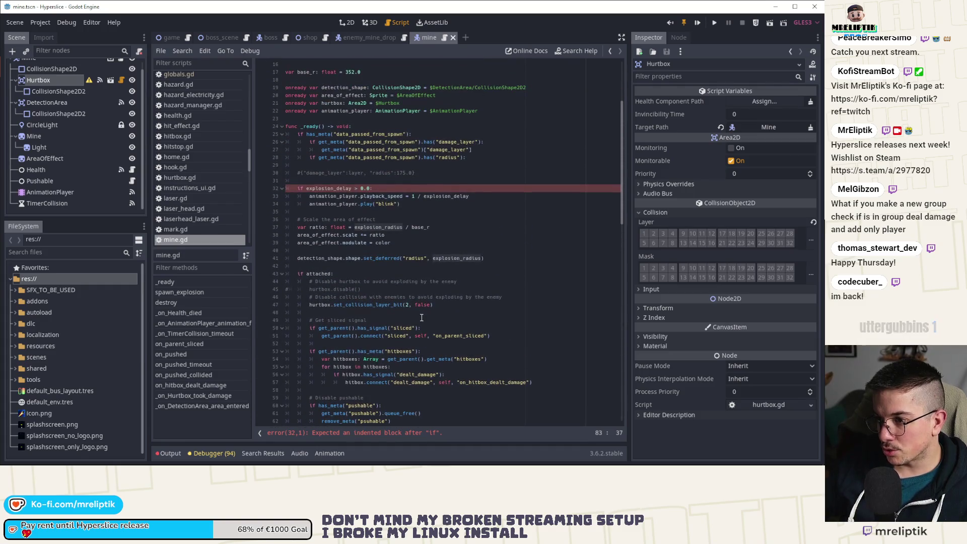
pyautogui.doubleClick(381, 228)
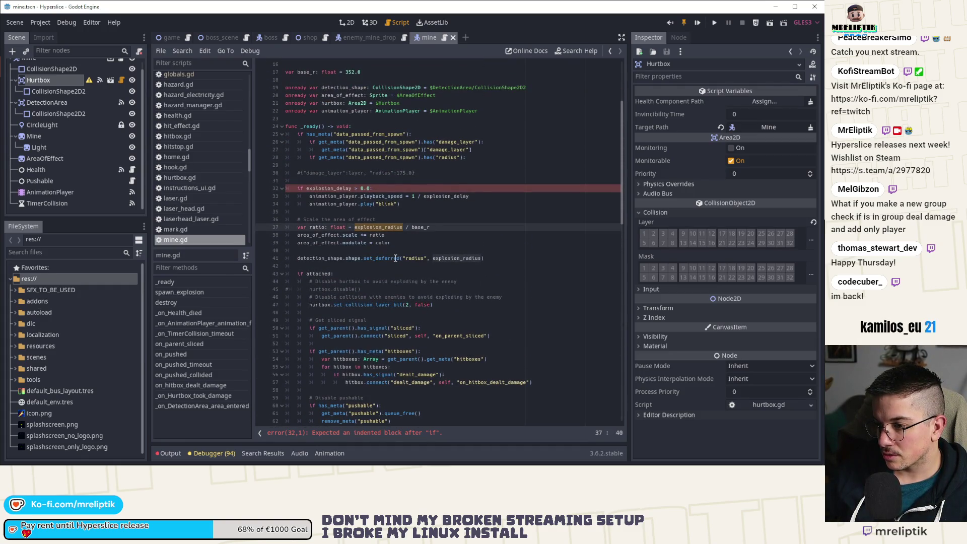
pyautogui.scroll(5, 396, 258)
pyautogui.doubleClick(347, 95)
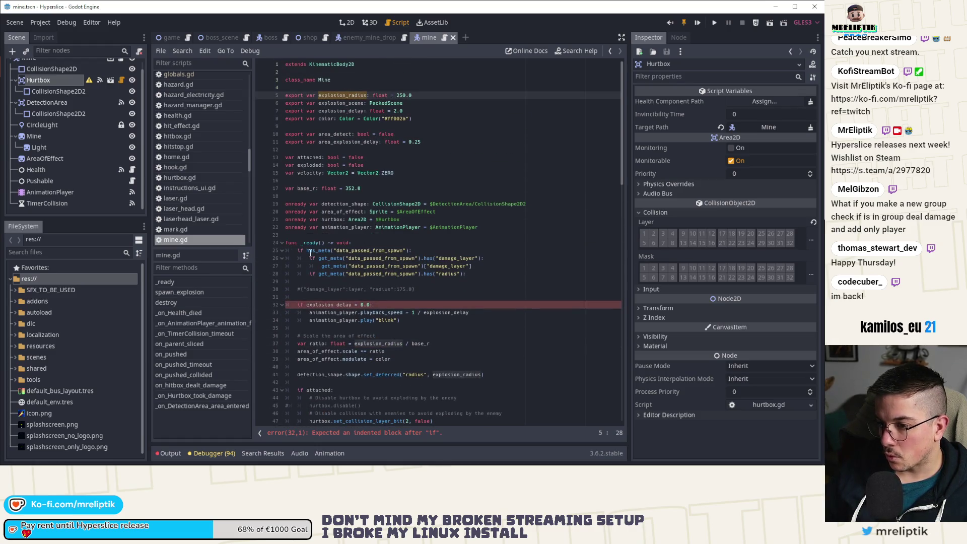
# Step: Under the radius check, set explosion_radius = get_meta(...)["radius"] and save mine.gd
pyautogui.click(428, 274)
pyautogui.click(437, 283)
pyautogui.write('explosion_radius=')
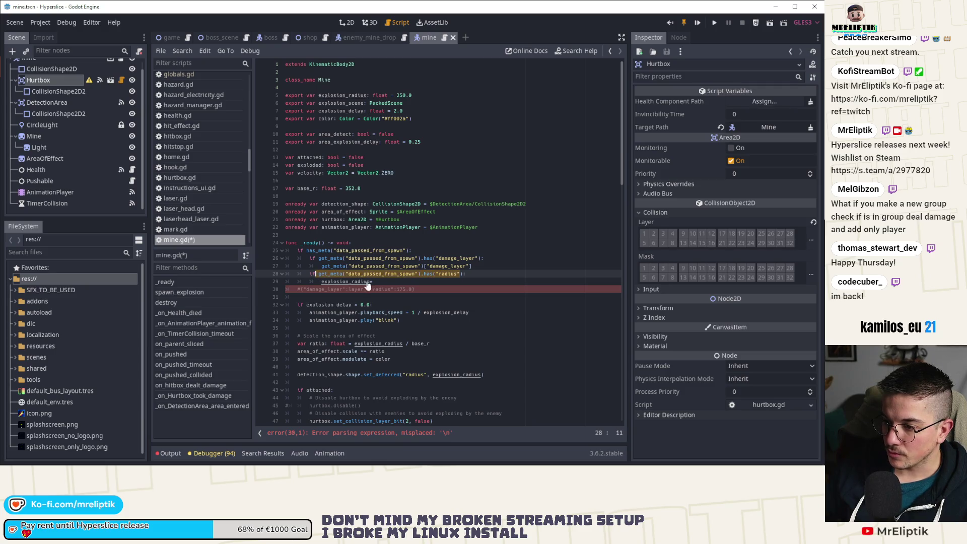
pyautogui.write('get_meta("data_passed_from_spawn").has("radius"')
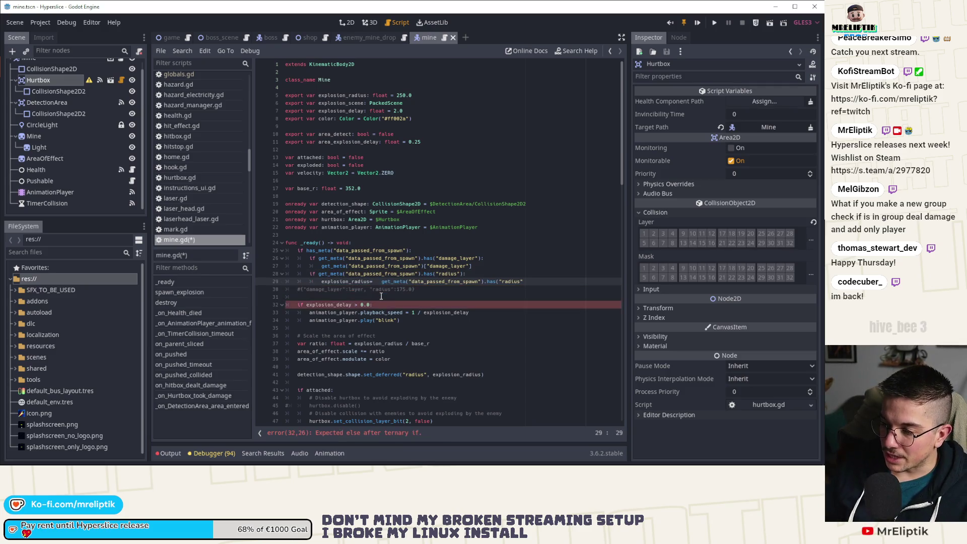
pyautogui.press('Delete')
pyautogui.hotkey('ctrl', 'Right')
pyautogui.press('BackSpace')
pyautogui.press('BackSpace')
pyautogui.press('BackSpace')
pyautogui.write('[')
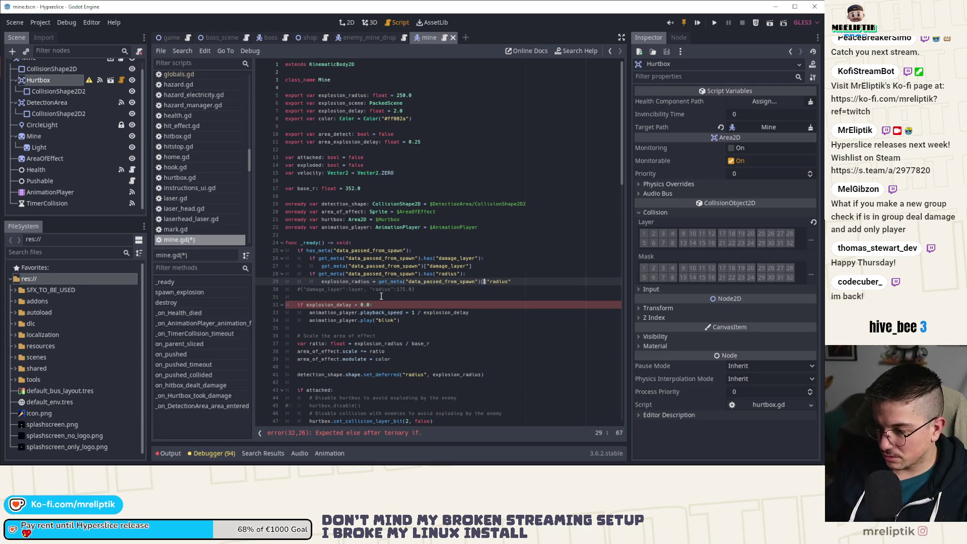
pyautogui.press('Delete')
pyautogui.press('End')
pyautogui.write(']')
pyautogui.hotkey('ctrl', 's')
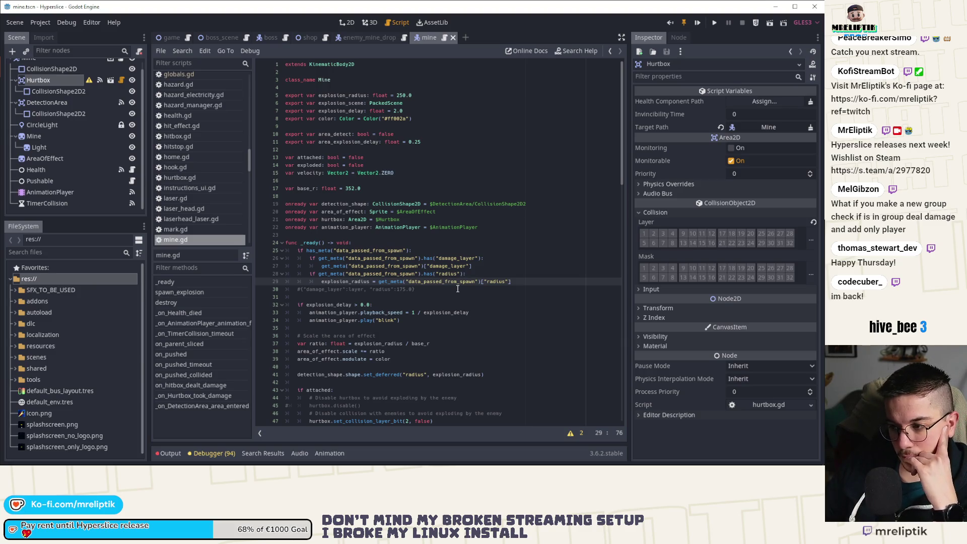
pyautogui.scroll(-9, 371, 325)
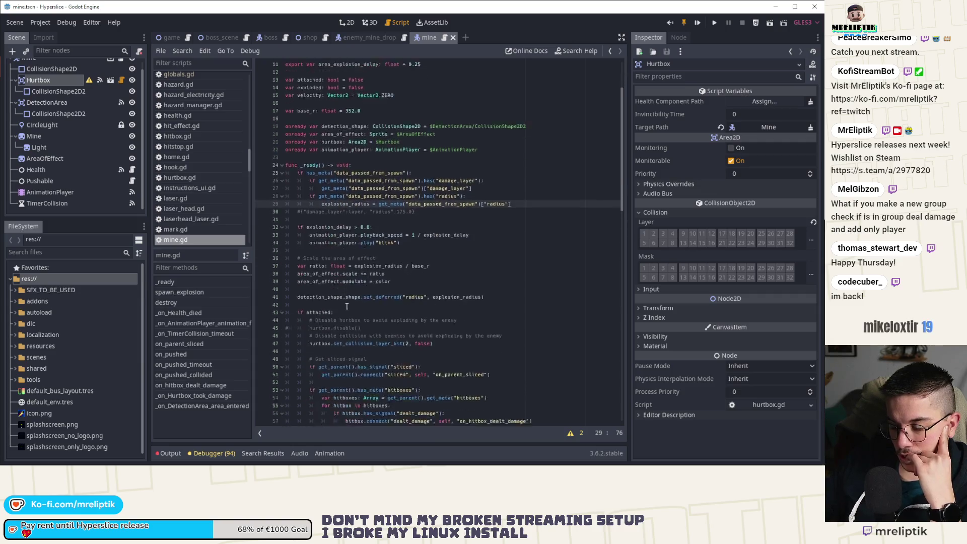
pyautogui.scroll(-9, 378, 330)
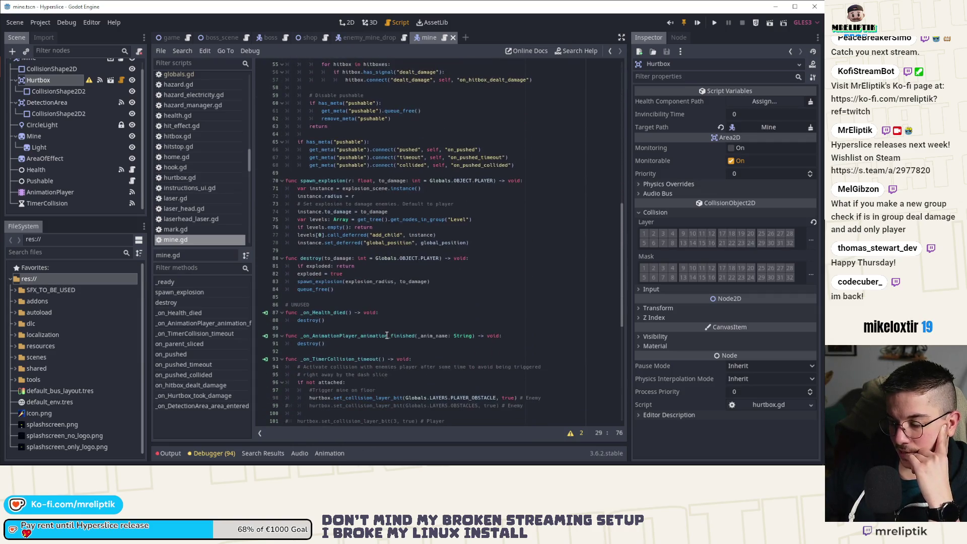
pyautogui.scroll(-4, 388, 335)
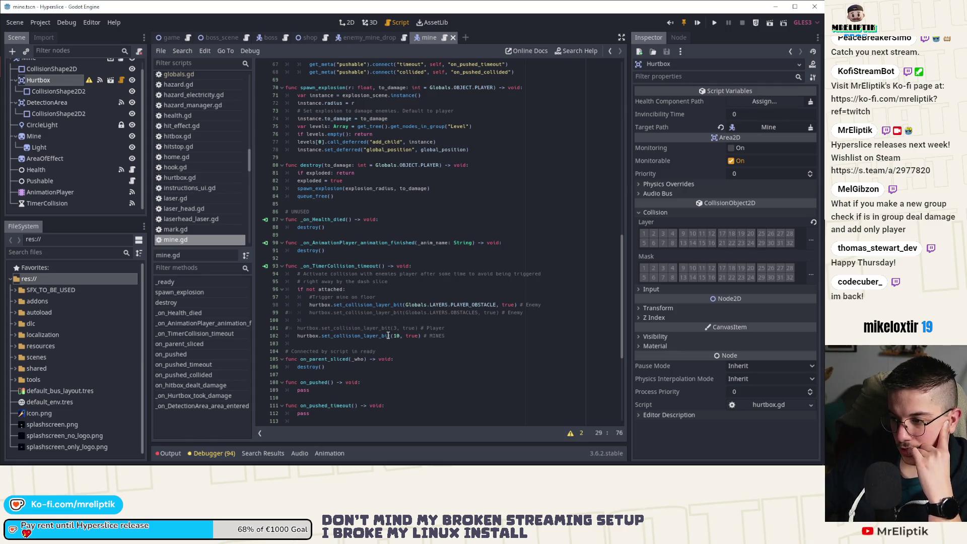
pyautogui.doubleClick(389, 336)
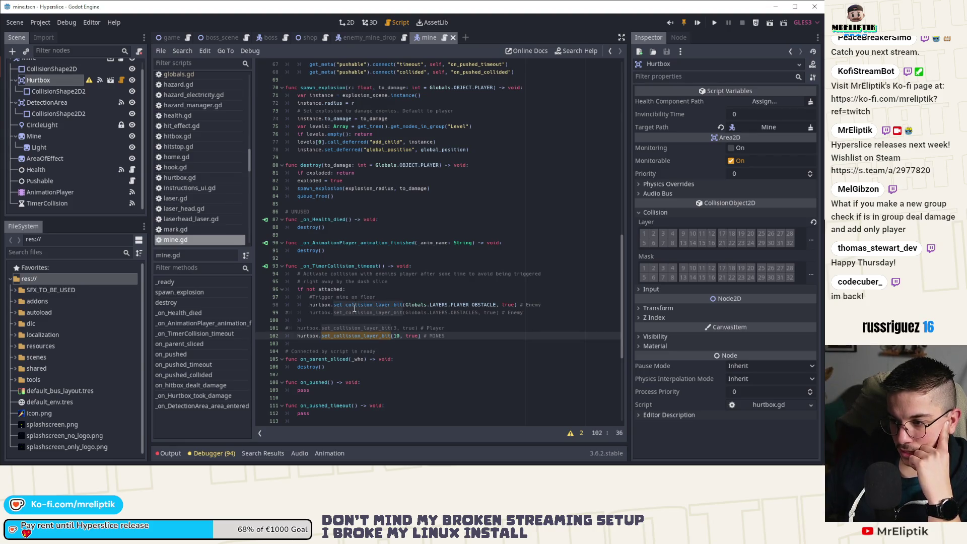
pyautogui.scroll(-7, 343, 328)
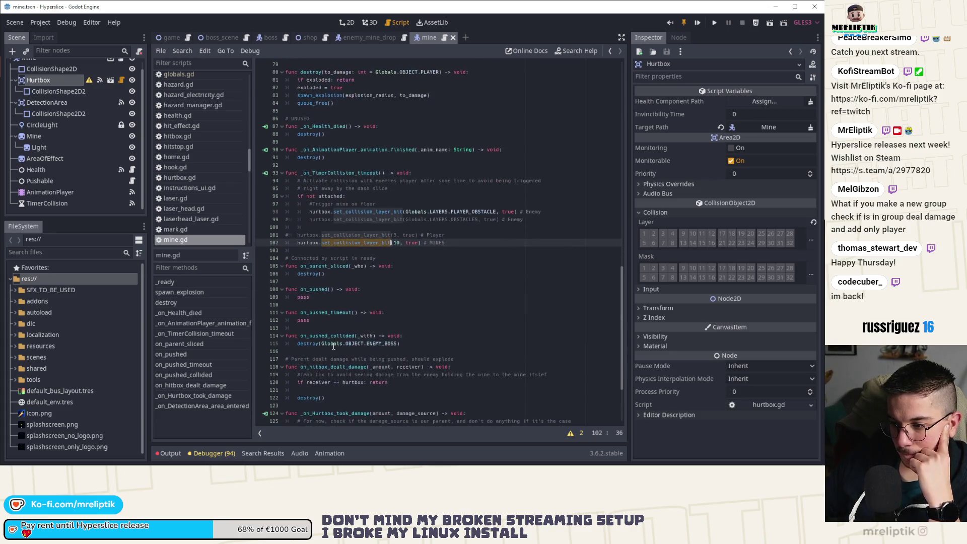
pyautogui.doubleClick(317, 273)
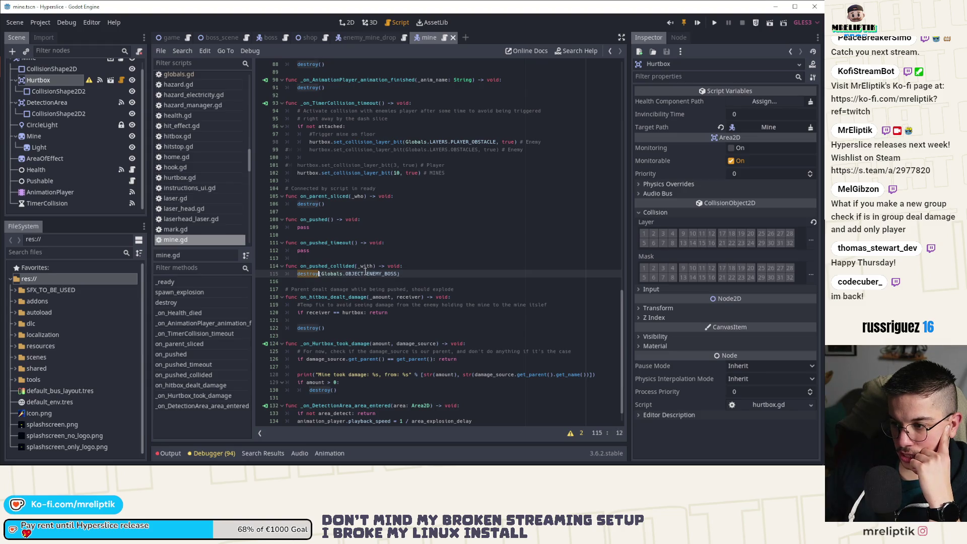
pyautogui.doubleClick(381, 274)
pyautogui.doubleClick(308, 273)
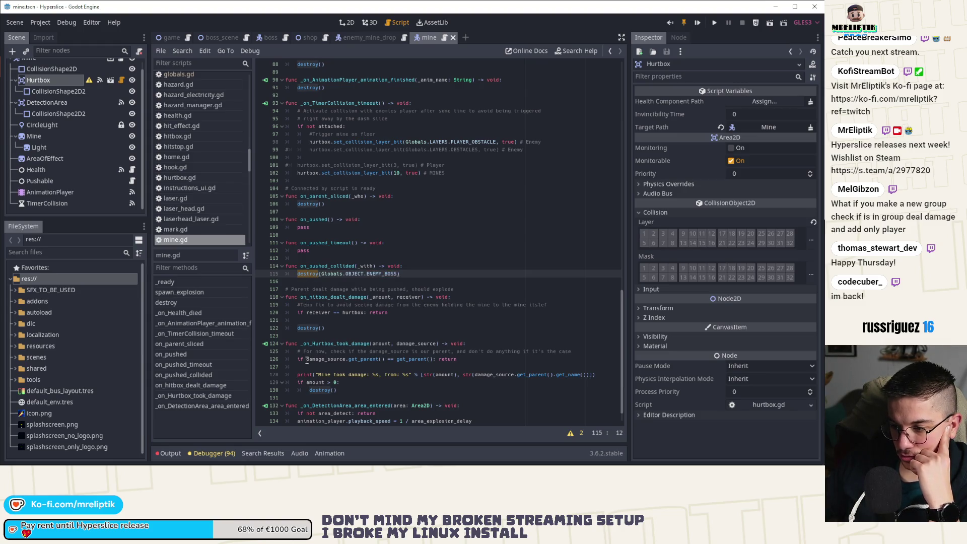
pyautogui.doubleClick(308, 328)
pyautogui.scroll(-1, 308, 328)
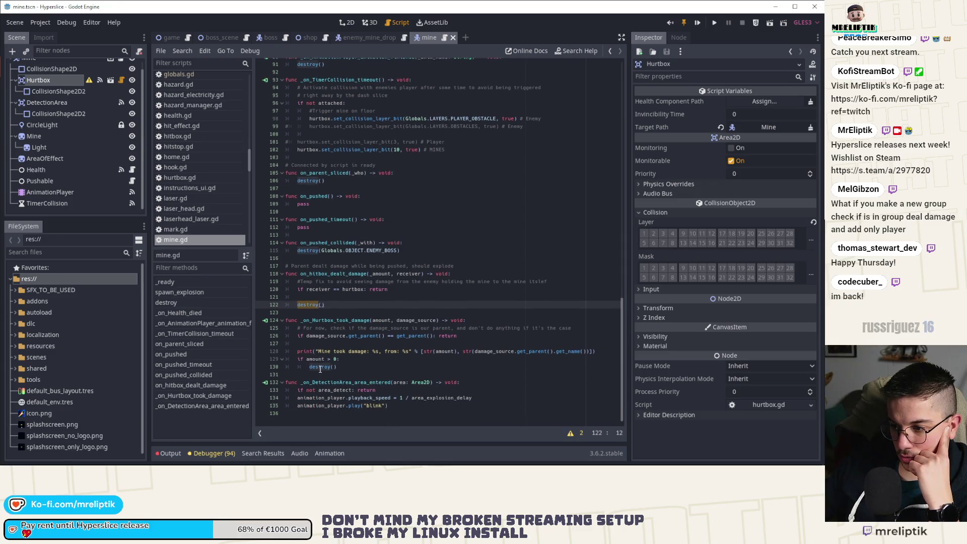
pyautogui.doubleClick(305, 252)
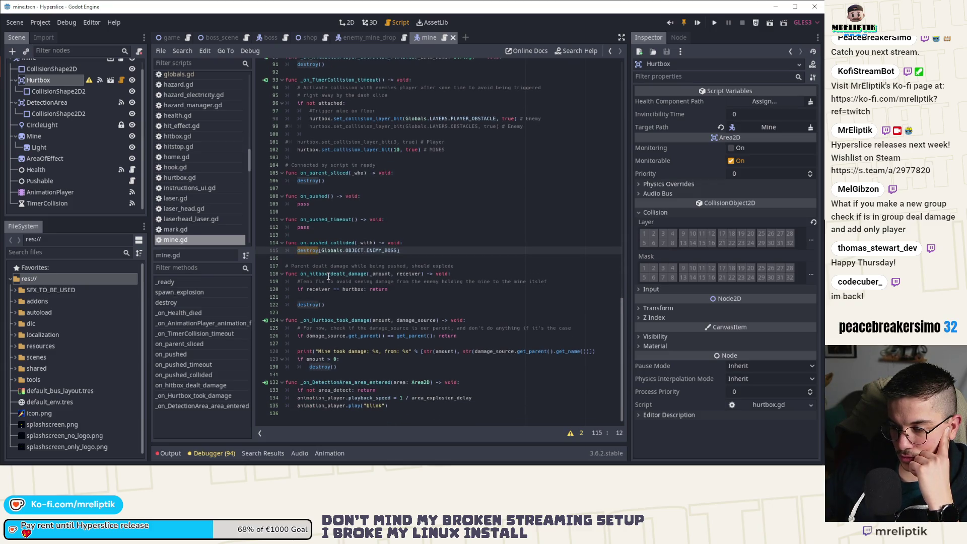
pyautogui.scroll(9, 328, 276)
pyautogui.click(322, 212)
pyautogui.click(426, 212)
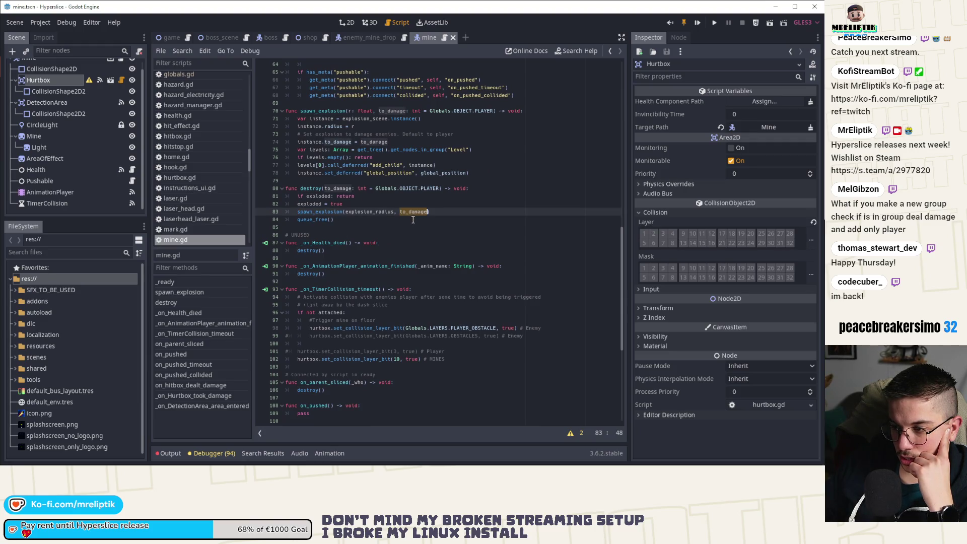
pyautogui.press('Up')
pyautogui.press('Up')
pyautogui.press('Up')
pyautogui.hotkey('ctrl', 'Right')
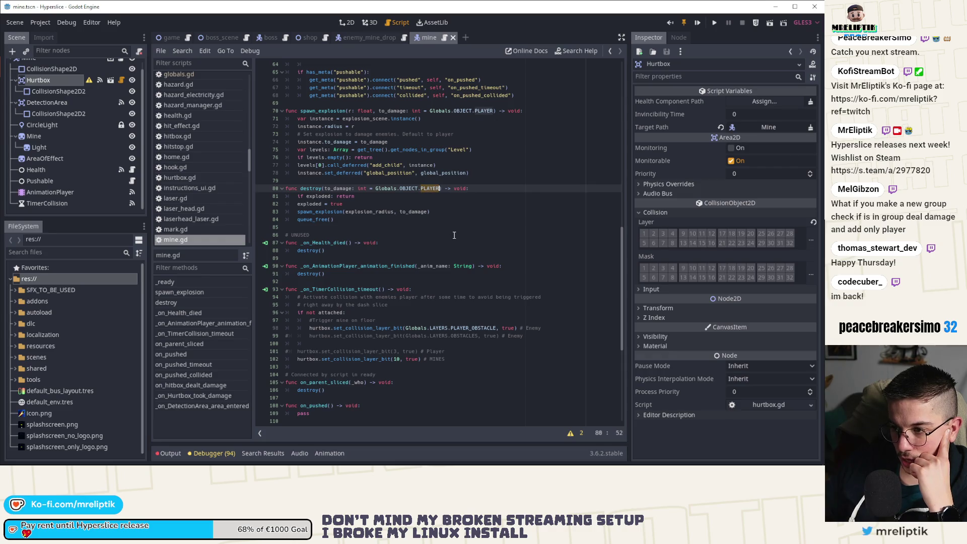
pyautogui.scroll(8, 408, 216)
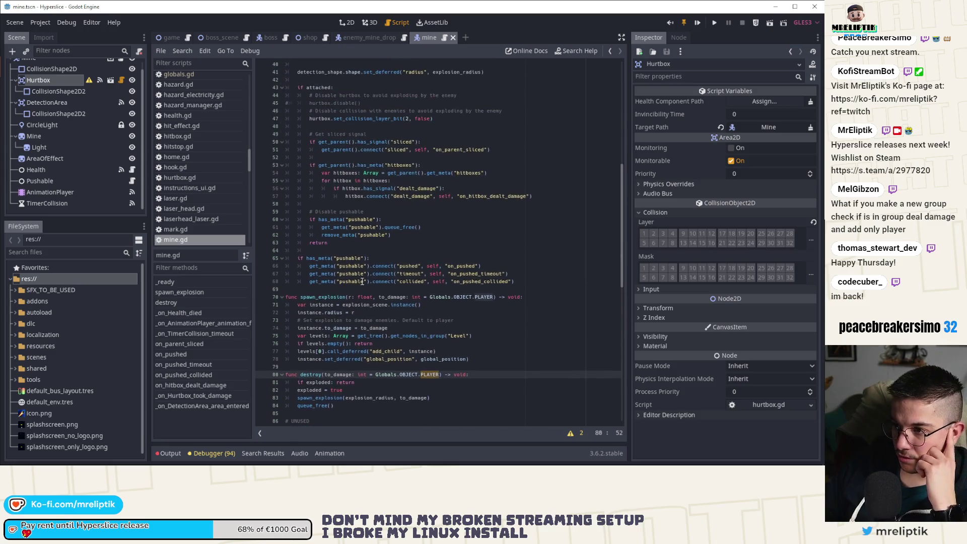
pyautogui.scroll(13, 360, 281)
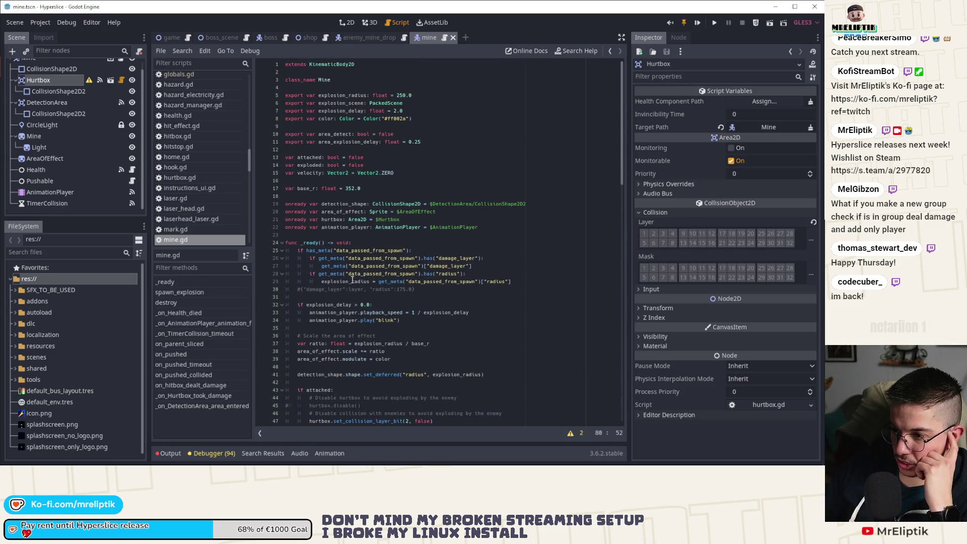
pyautogui.scroll(-1, 353, 280)
# Step: Comment out the damage_layer check block in mine.gd's _ready
pyautogui.click(478, 235)
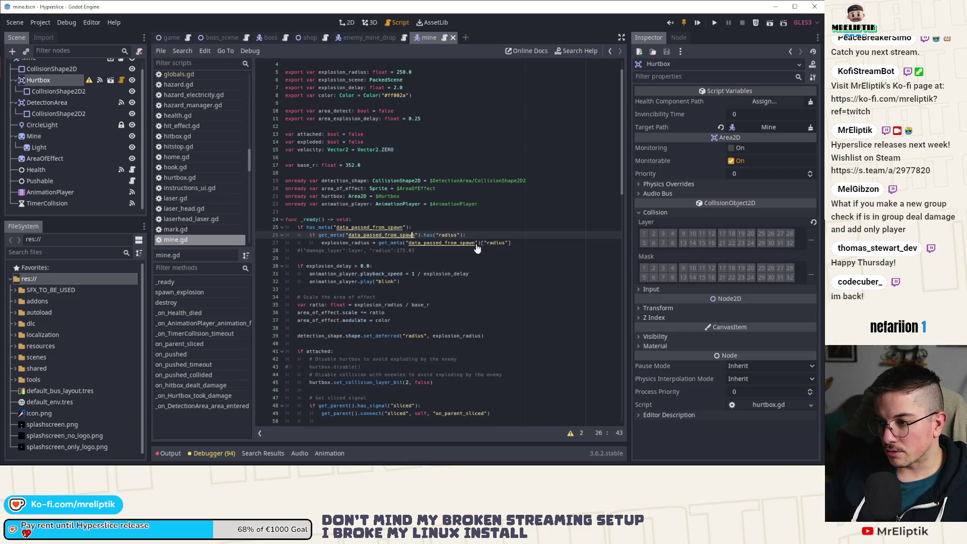
pyautogui.tripleClick(472, 235)
pyautogui.moveTo(472, 240); pyautogui.dragTo(251, 241)
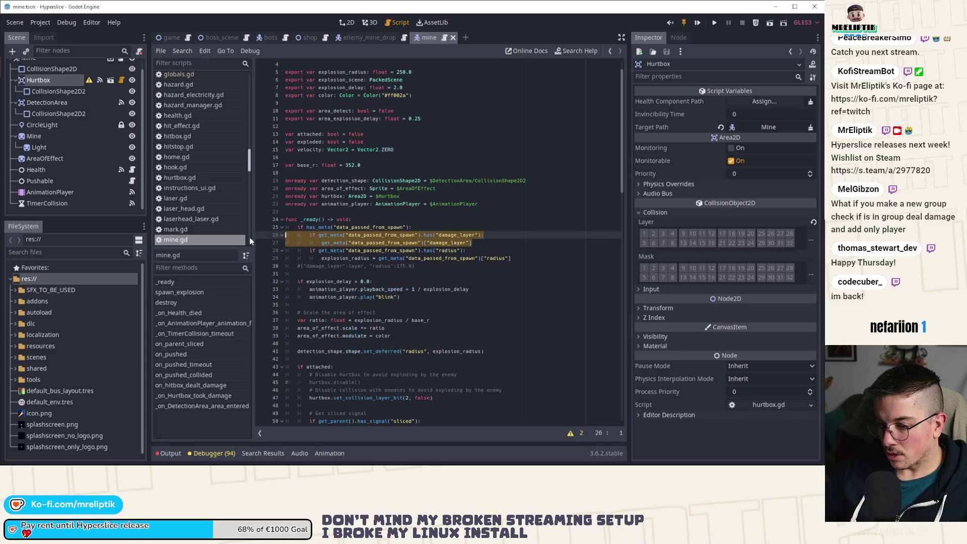
pyautogui.hotkey('ctrl', 'k')
pyautogui.click(448, 222)
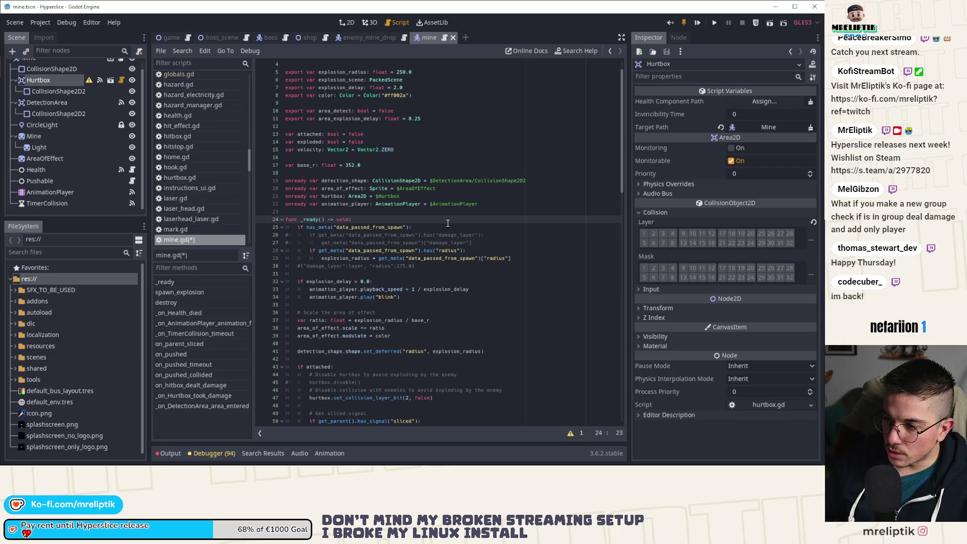
# Step: Start a new comment line explaining what the mine should damage
pyautogui.click(433, 227)
pyautogui.press('Return')
pyautogui.press('Tab')
pyautogui.write('# ')
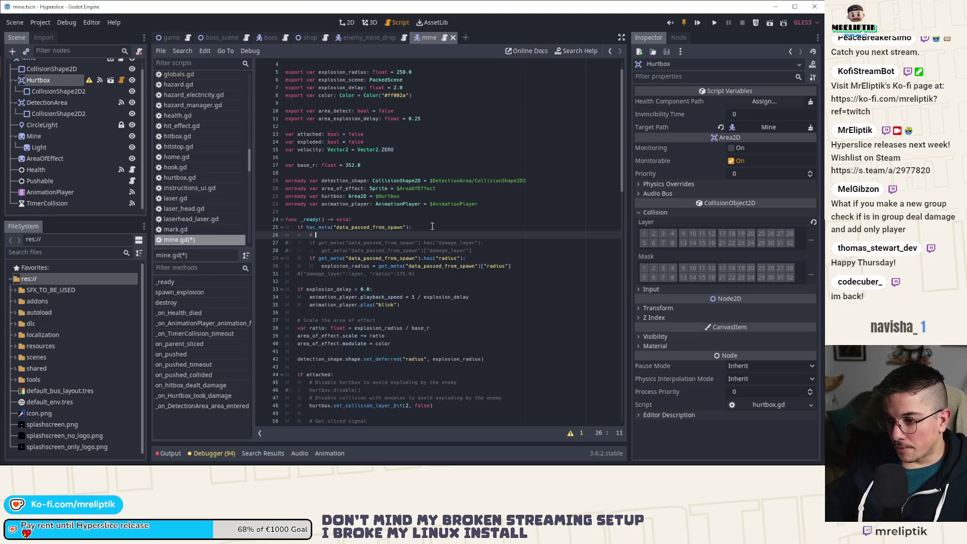
pyautogui.write('It would m')
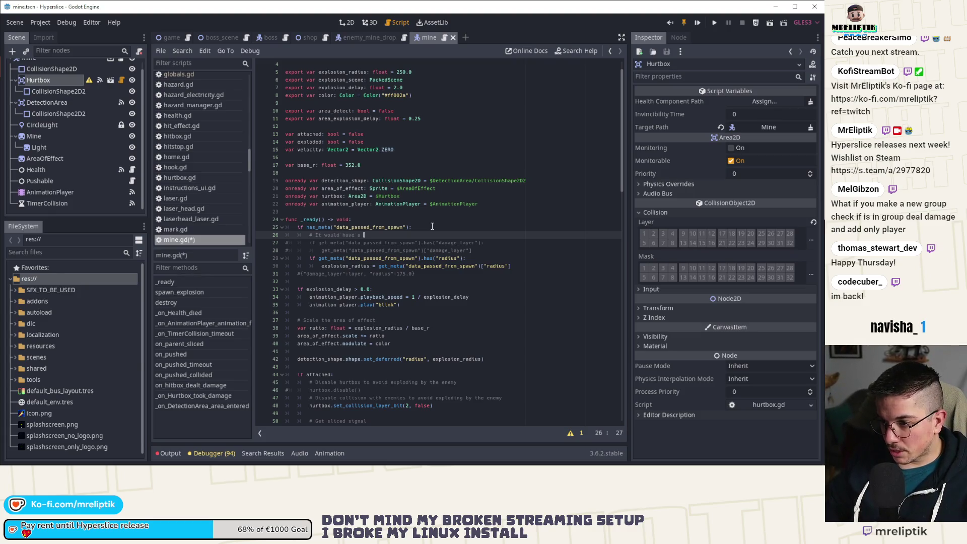
pyautogui.press('BackSpace')
pyautogui.write('been nice to passe w')
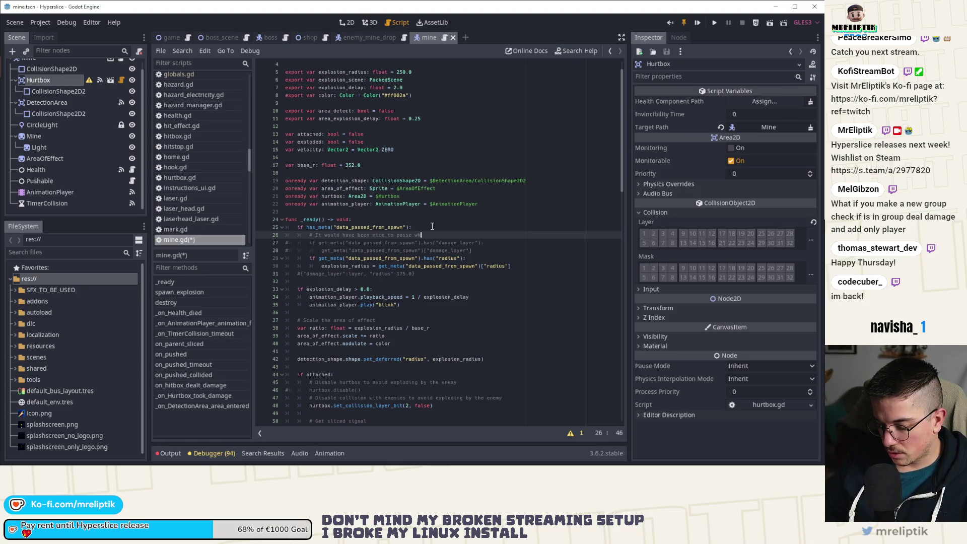
pyautogui.write('at we')
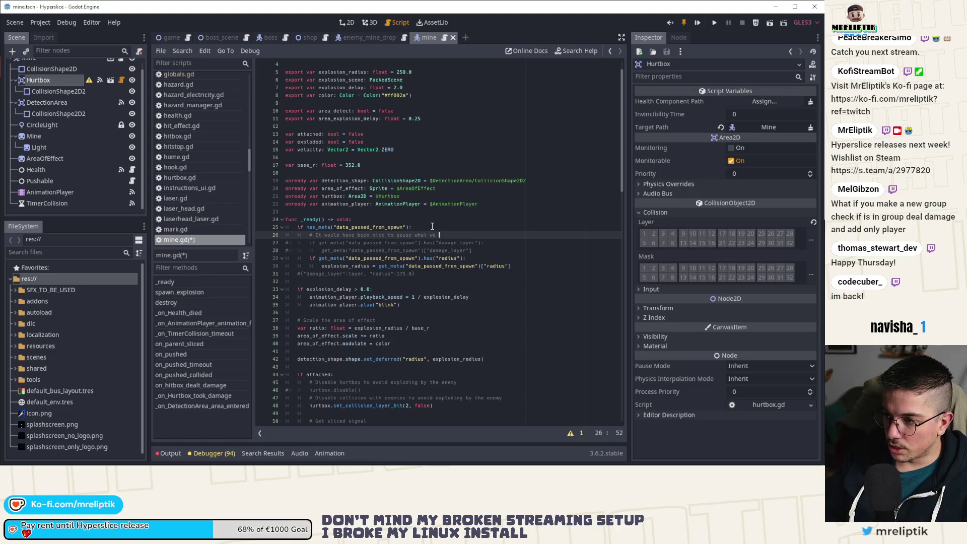
pyautogui.write(' want to damage as an int')
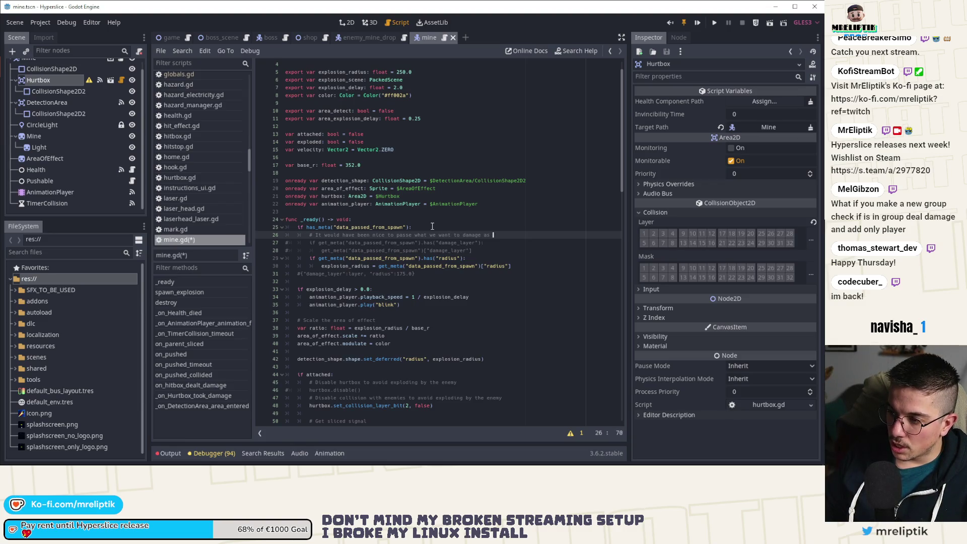
# Step: Finish the comments about damaging only the player and pushed enemies, save, and open enemy_mine_drop.gd
pyautogui.press('Return')
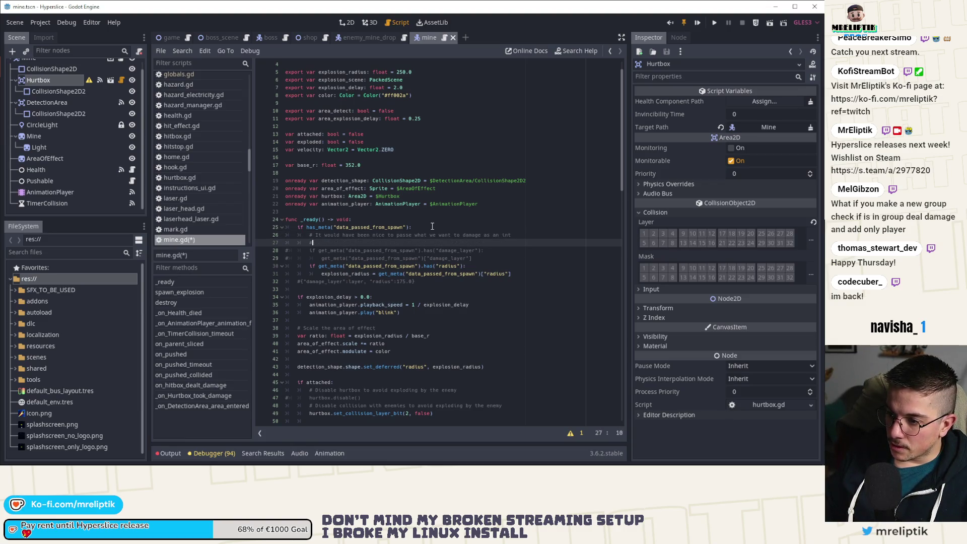
pyautogui.write(' representing the lay')
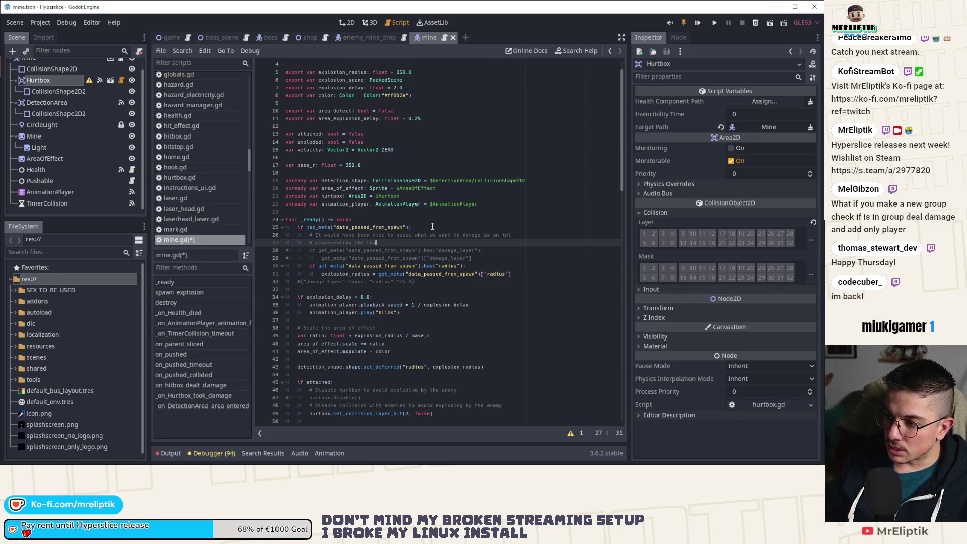
pyautogui.write('ers. I d')
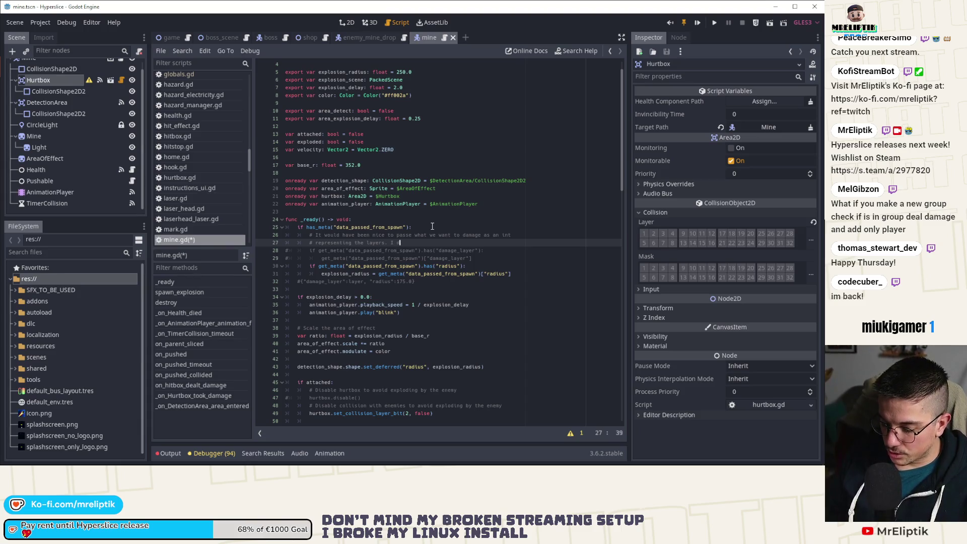
pyautogui.press('BackSpace')
pyautogui.press('BackSpace')
pyautogui.write('ally need it as mines only d')
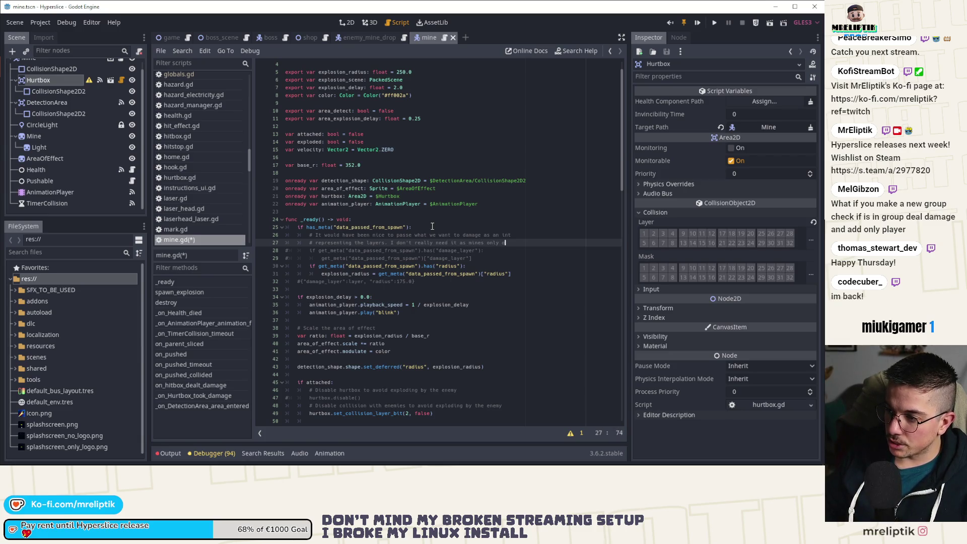
pyautogui.write('playuer')
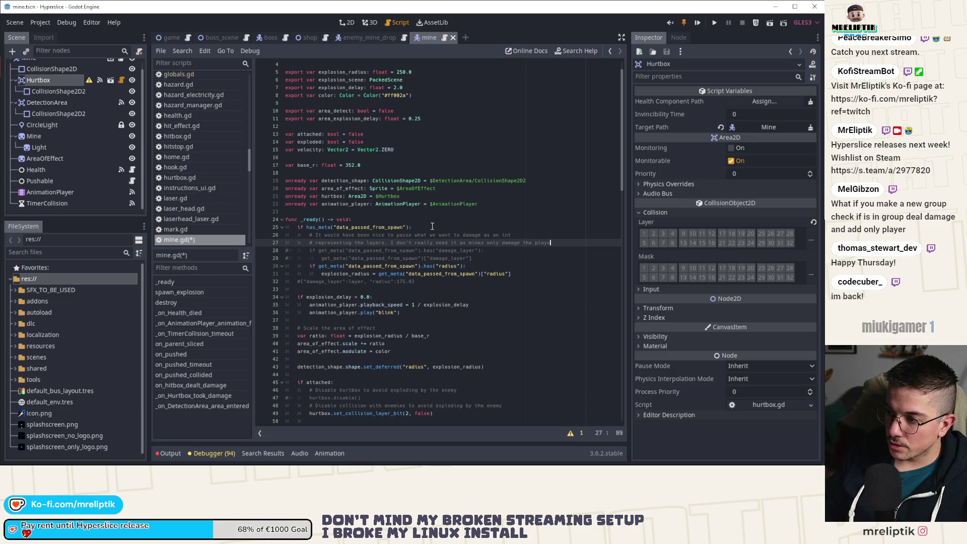
pyautogui.press('BackSpace')
pyautogui.write('er')
pyautogui.press('Return')
pyautogui.write('# and the enemies when they')
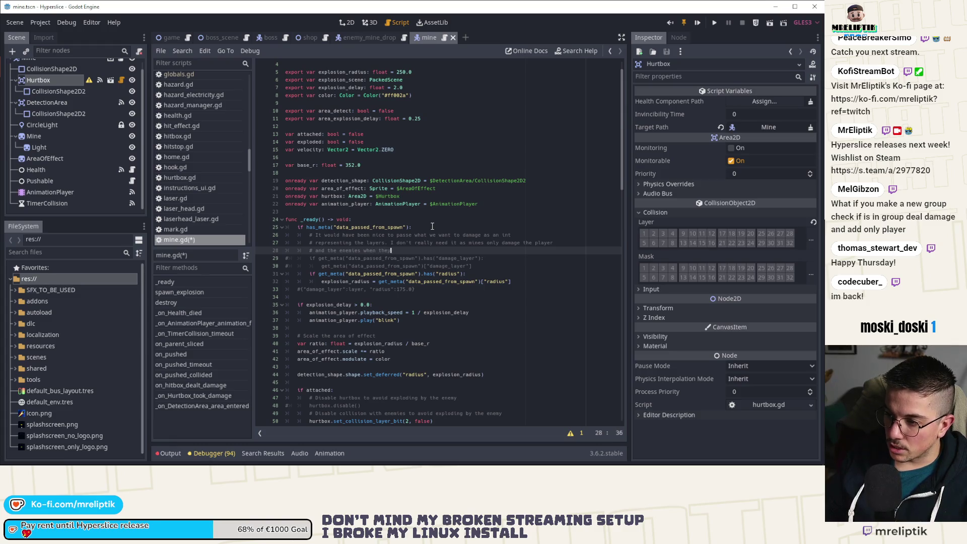
pyautogui.write("'re pushed.")
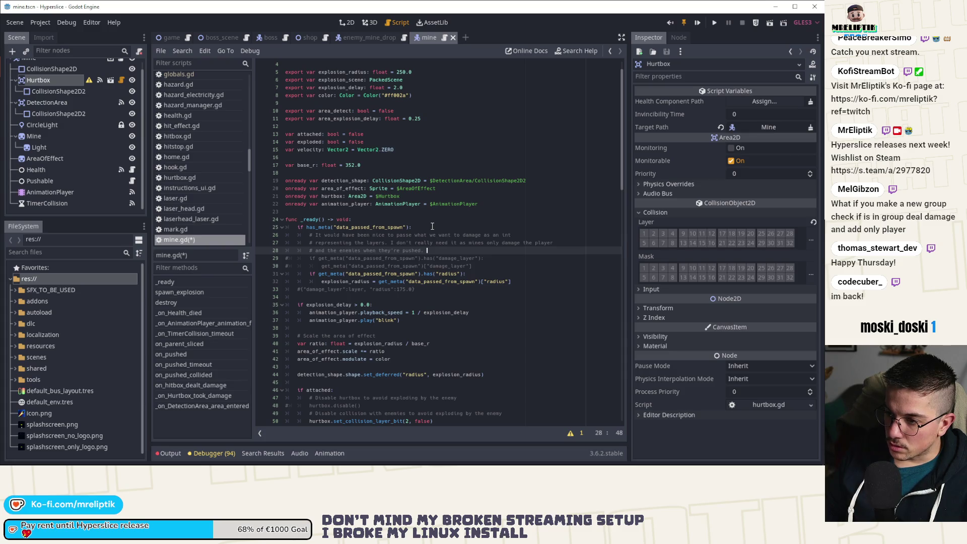
pyautogui.hotkey('ctrl', 's')
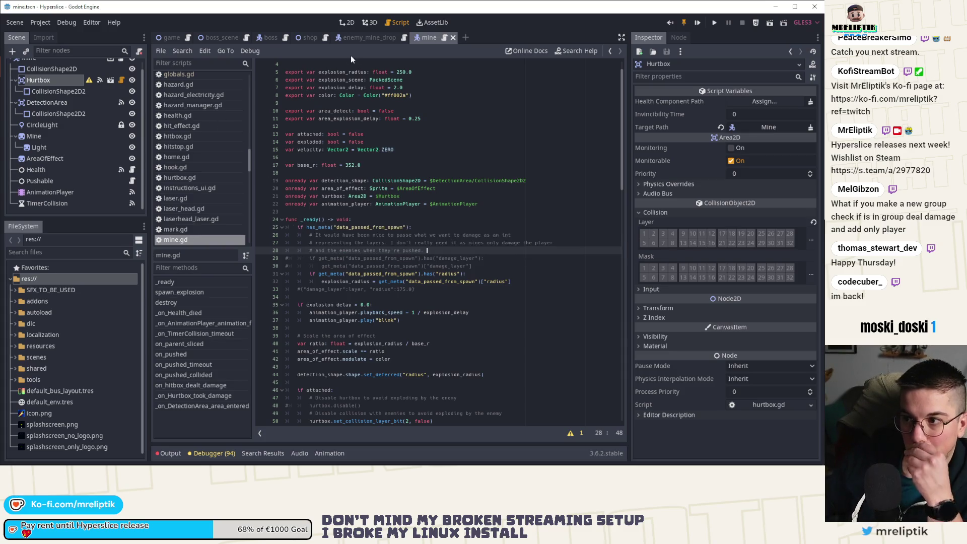
pyautogui.click(361, 39)
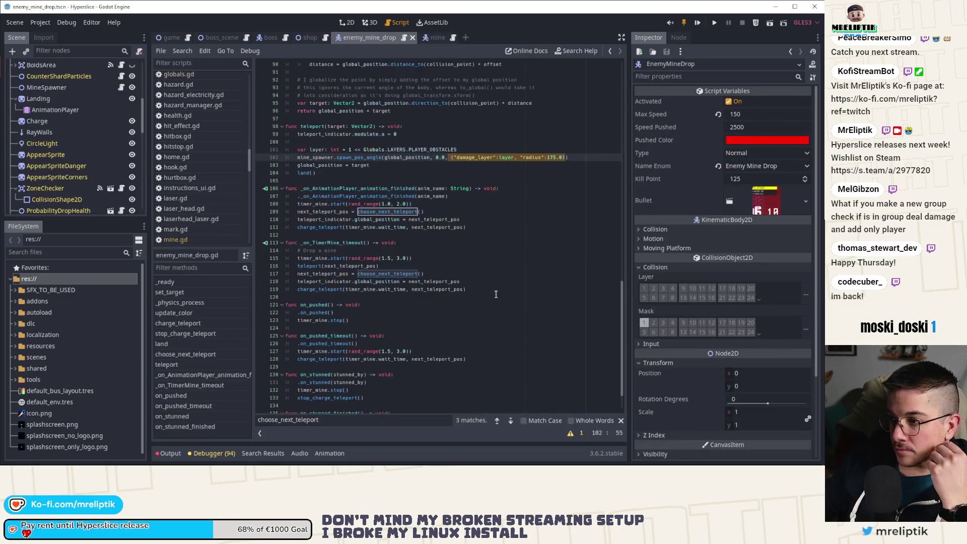
# Step: Remove the "damage_layer": layer entry from the mine spawn call, leaving only {"radius":175.0}
pyautogui.click(527, 158)
pyautogui.press('Left')
pyautogui.press('Left')
pyautogui.press('Left')
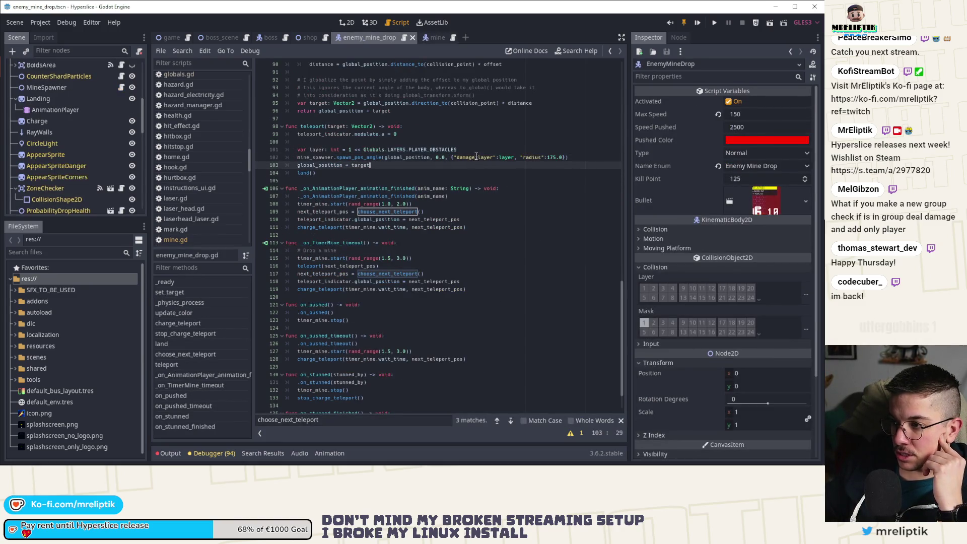
pyautogui.moveTo(520, 158); pyautogui.dragTo(452, 161)
pyautogui.press('BackSpace')
pyautogui.click(365, 149)
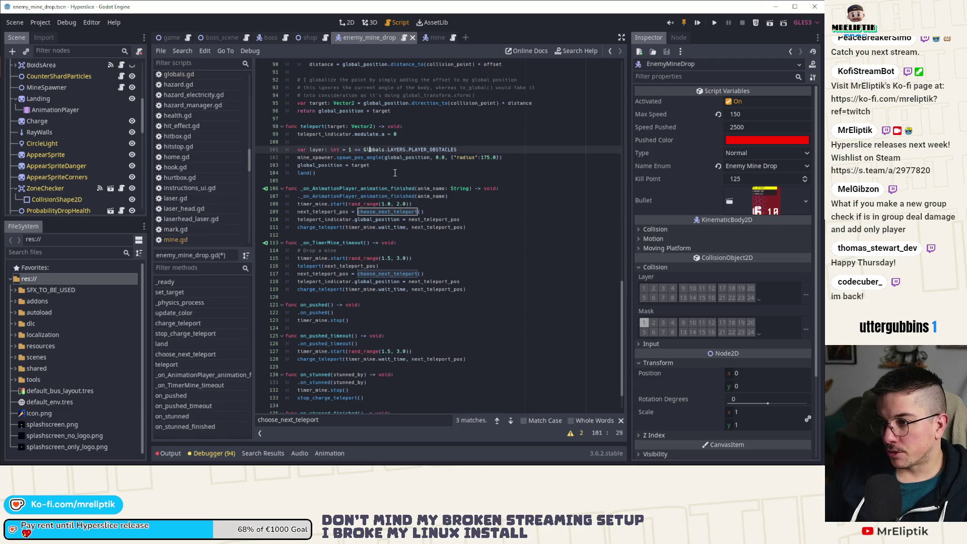
pyautogui.hotkey('ctrl', 'z')
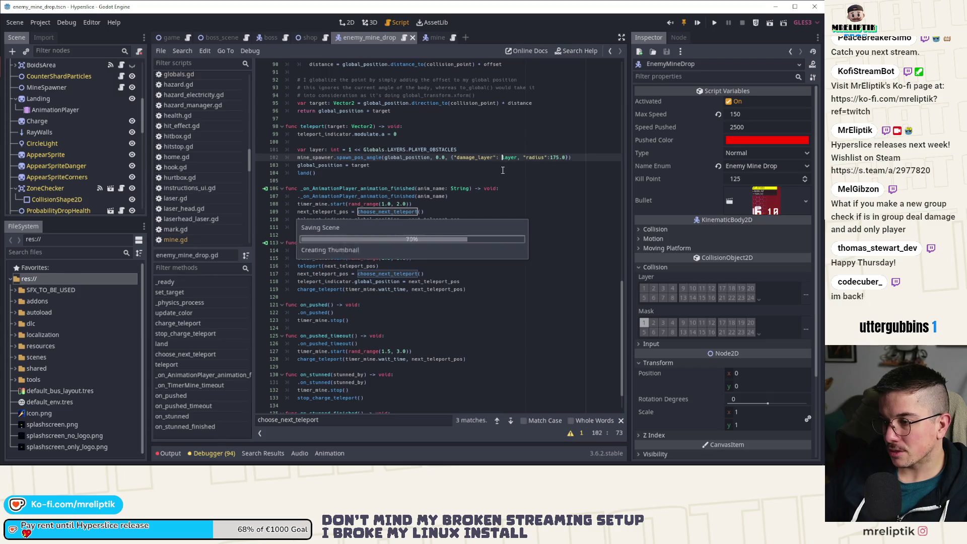
pyautogui.click(519, 157)
pyautogui.moveTo(519, 158); pyautogui.dragTo(452, 158)
pyautogui.press('BackSpace')
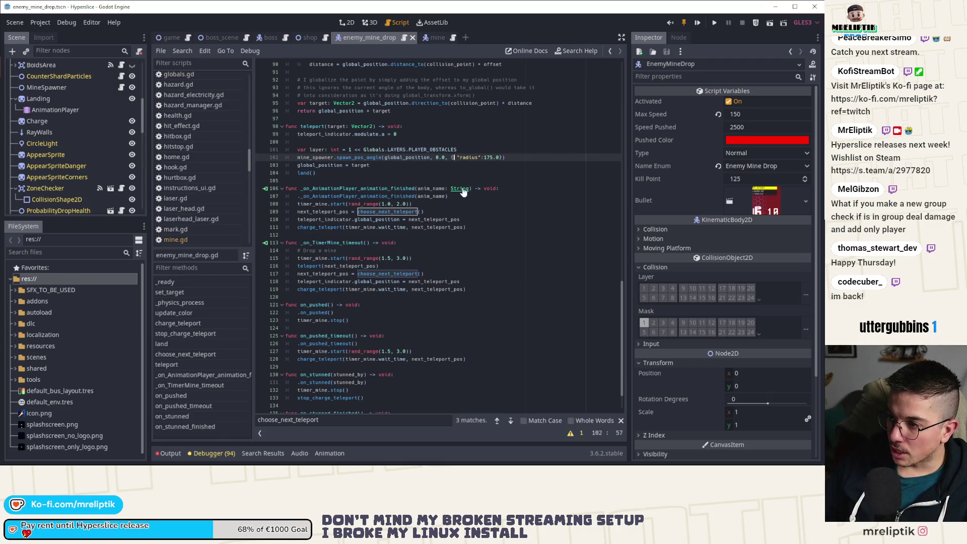
pyautogui.press('Delete')
pyautogui.hotkey('ctrl', 's')
# Step: Delete the unused var layer line and save enemy_mine_drop.gd
pyautogui.click(464, 150)
pyautogui.hotkey('ctrl', 'shift', 'k')
pyautogui.hotkey('ctrl', 's')
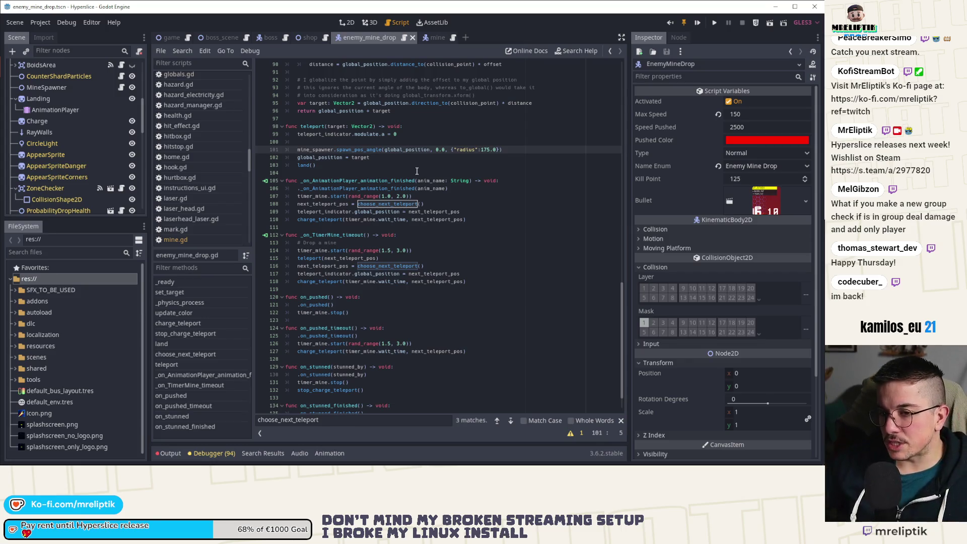
pyautogui.scroll(10, 190, 182)
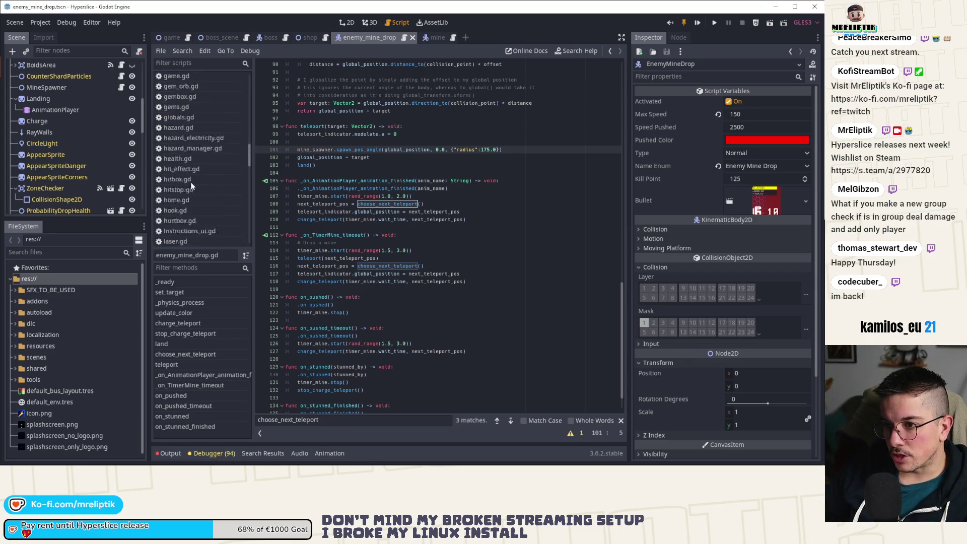
# Step: Filter scripts by 'glob', open globals.gd, and inspect the LAYERS enum's WALLS and OBSTACLES values
pyautogui.scroll(-15, 193, 183)
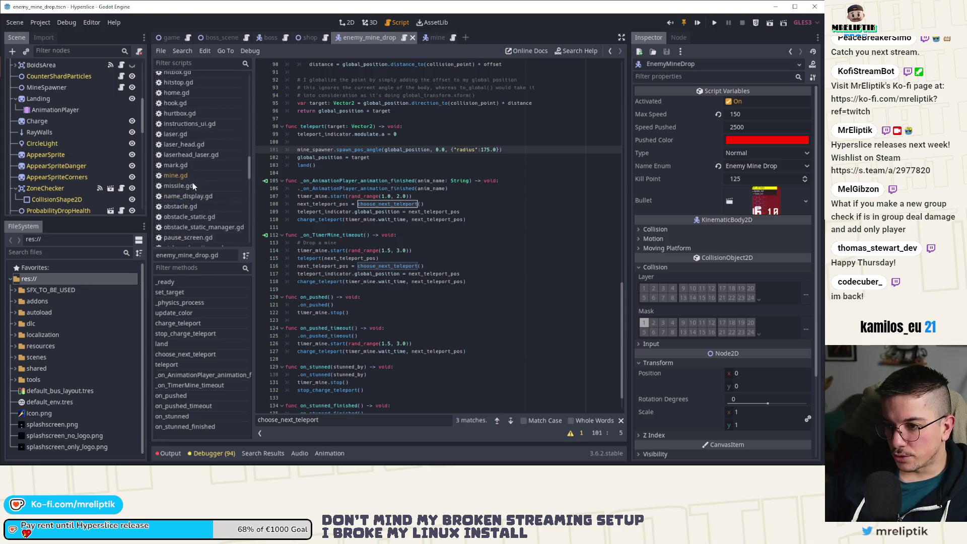
pyautogui.scroll(10, 197, 187)
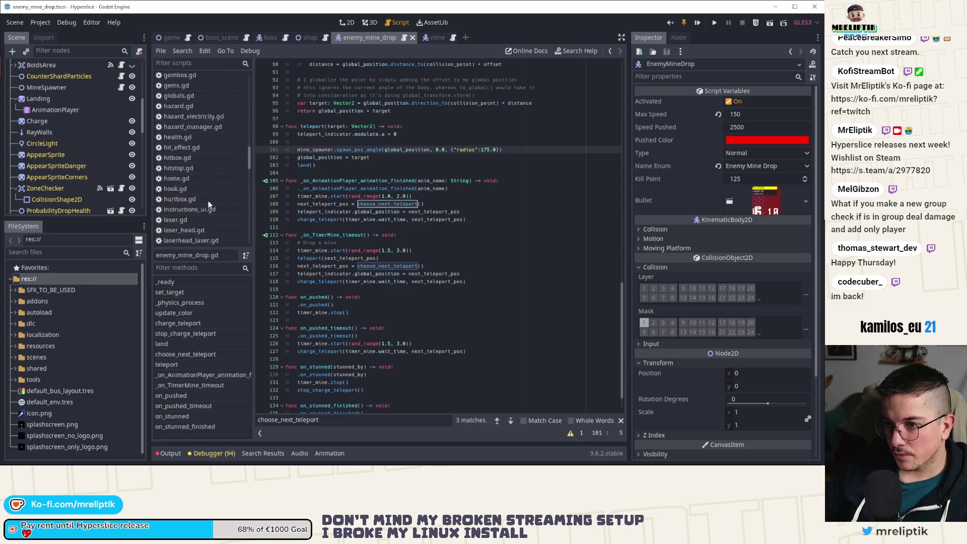
pyautogui.scroll(-10, 195, 187)
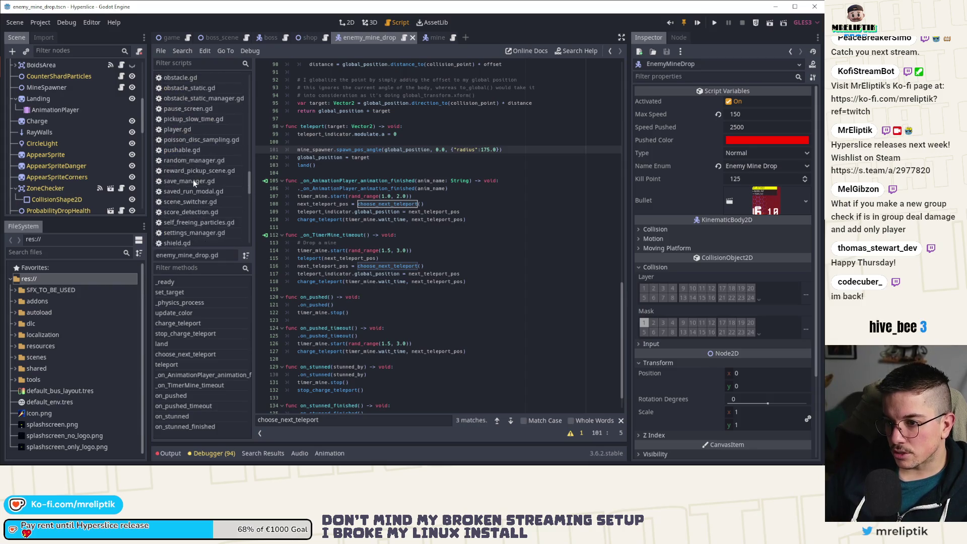
pyautogui.click(193, 64)
pyautogui.write('g')
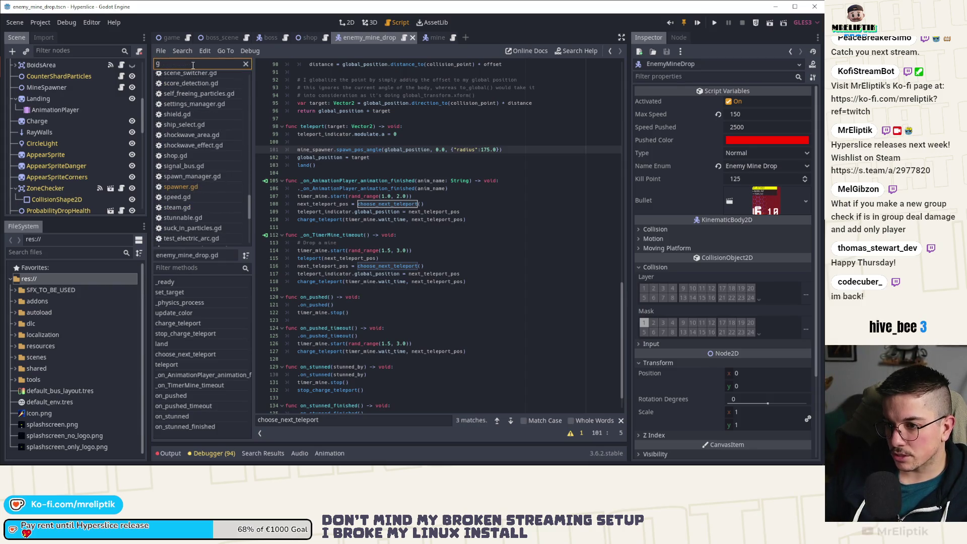
pyautogui.write('lob')
pyautogui.click(187, 77)
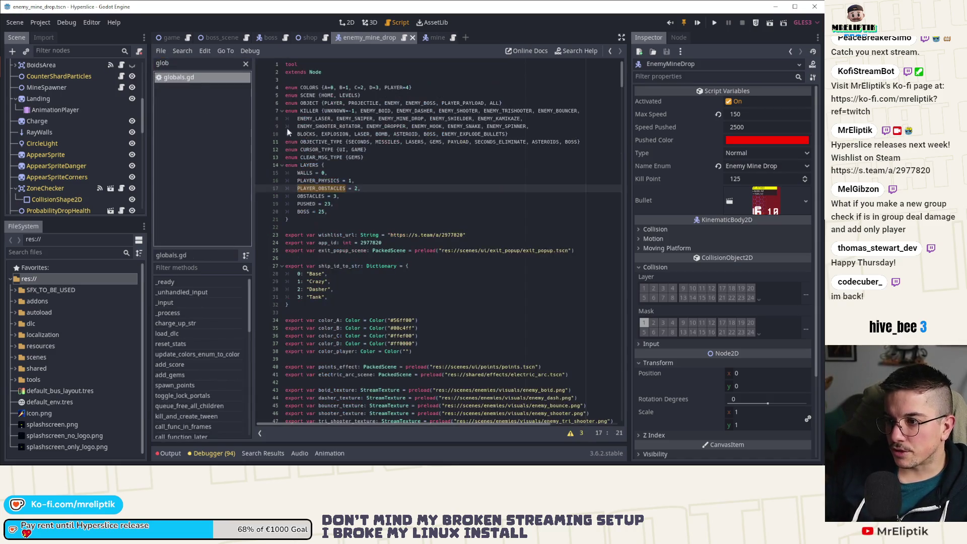
pyautogui.click(319, 165)
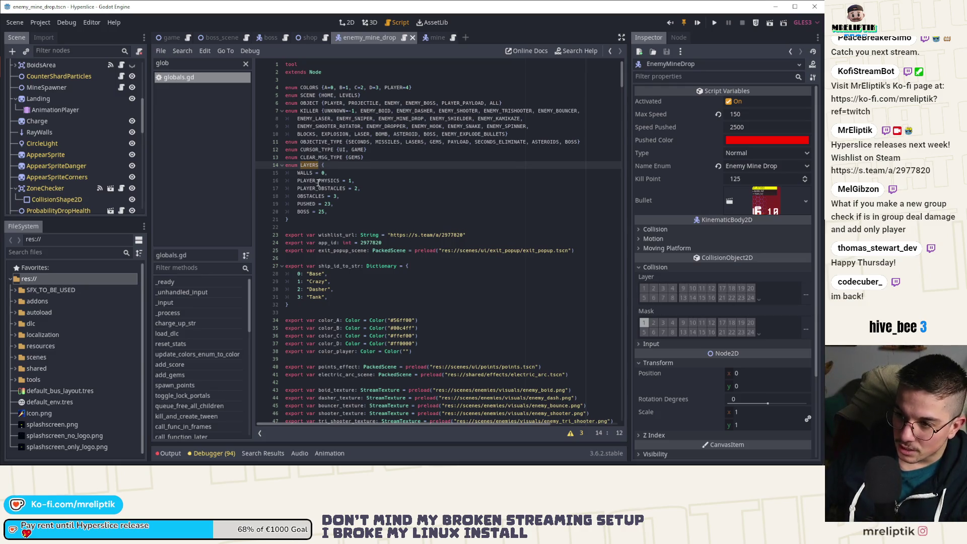
pyautogui.click(312, 174)
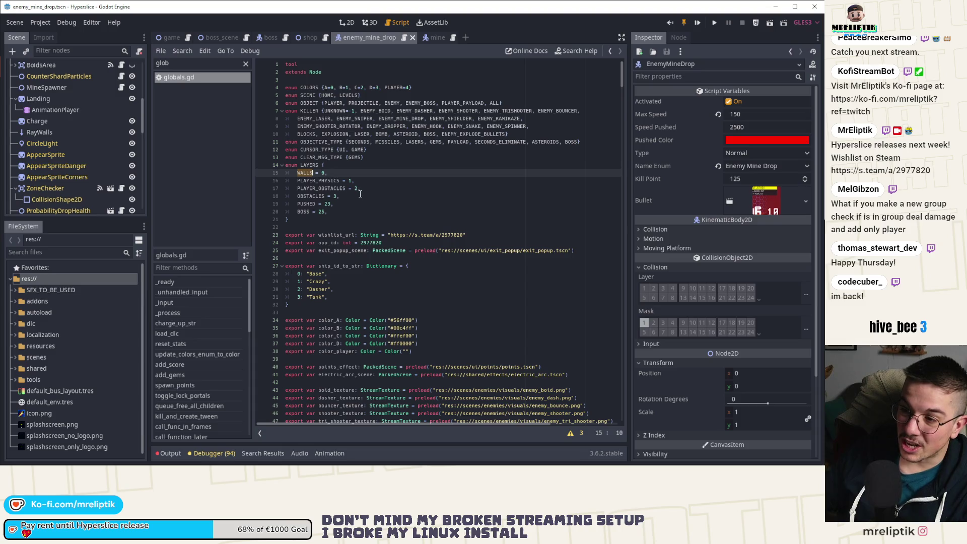
pyautogui.click(322, 165)
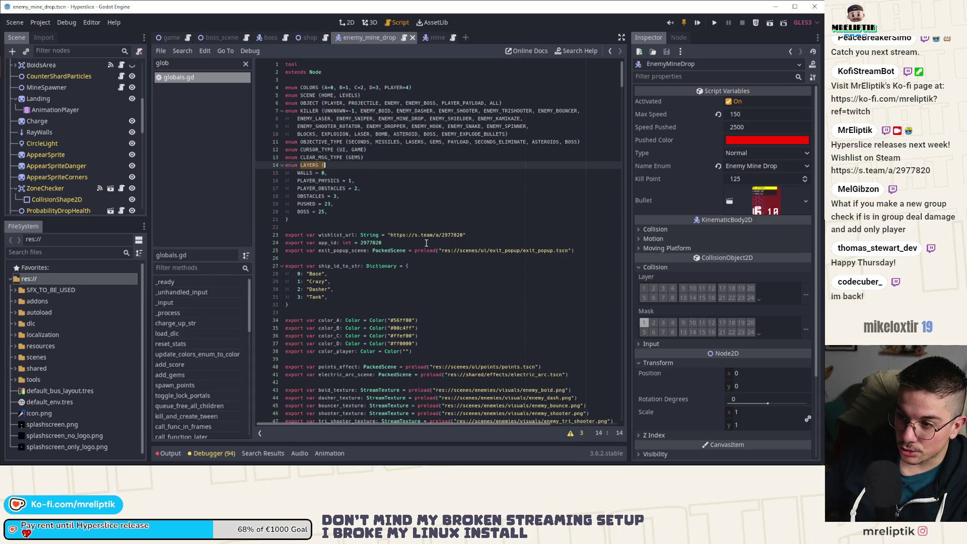
pyautogui.click(440, 195)
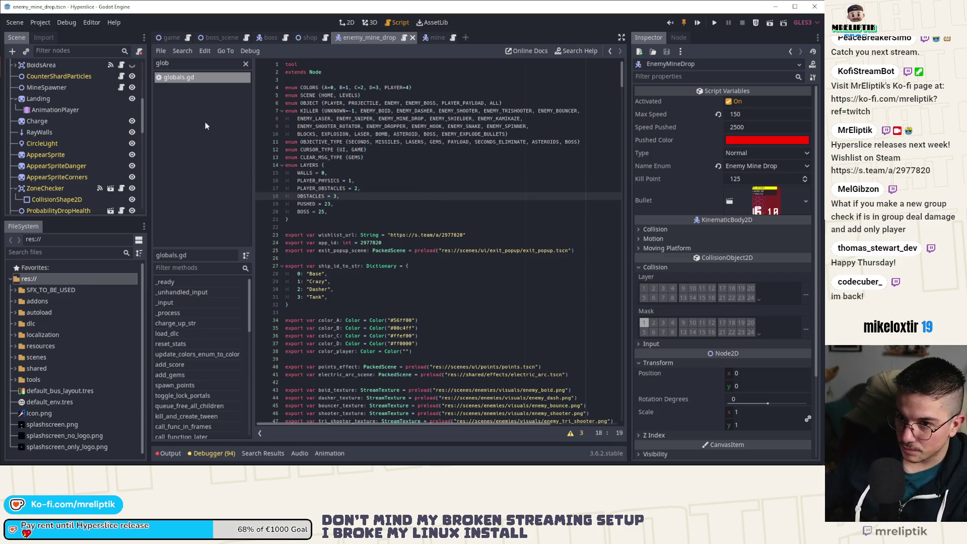
pyautogui.scroll(5, 117, 64)
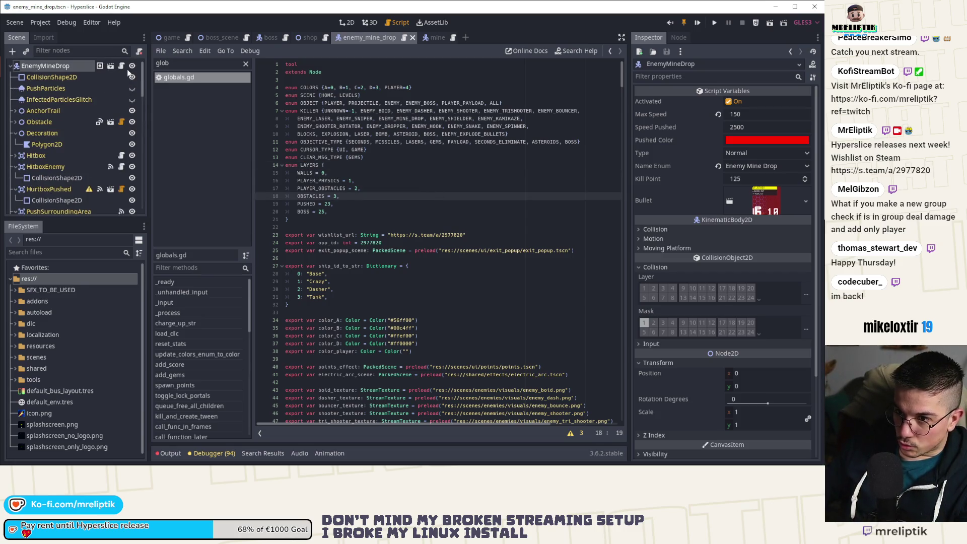
# Step: Go back to enemy_mine_drop.gd and run Hyperslice in debug with F5
pyautogui.click(121, 65)
pyautogui.scroll(-3, 92, 152)
pyautogui.scroll(-2, 91, 152)
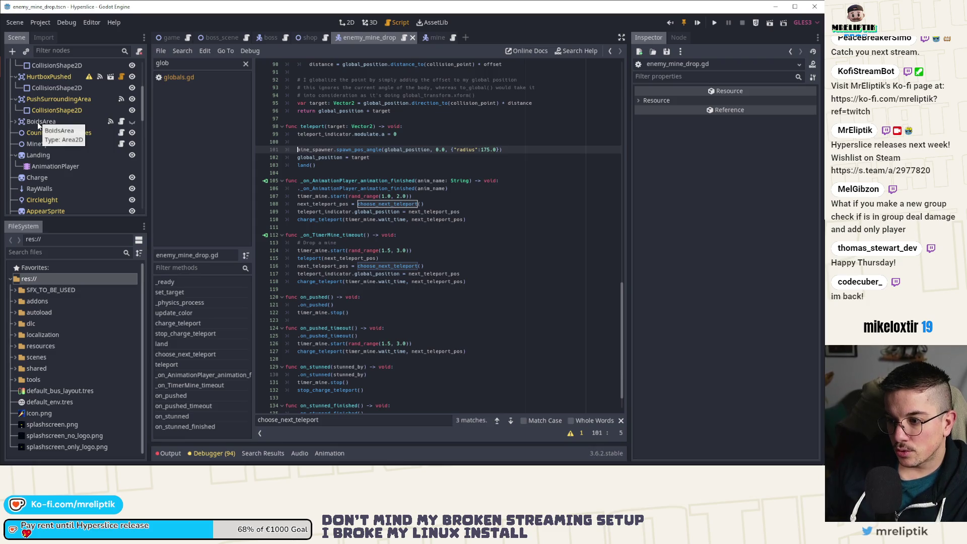
pyautogui.scroll(10, 374, 200)
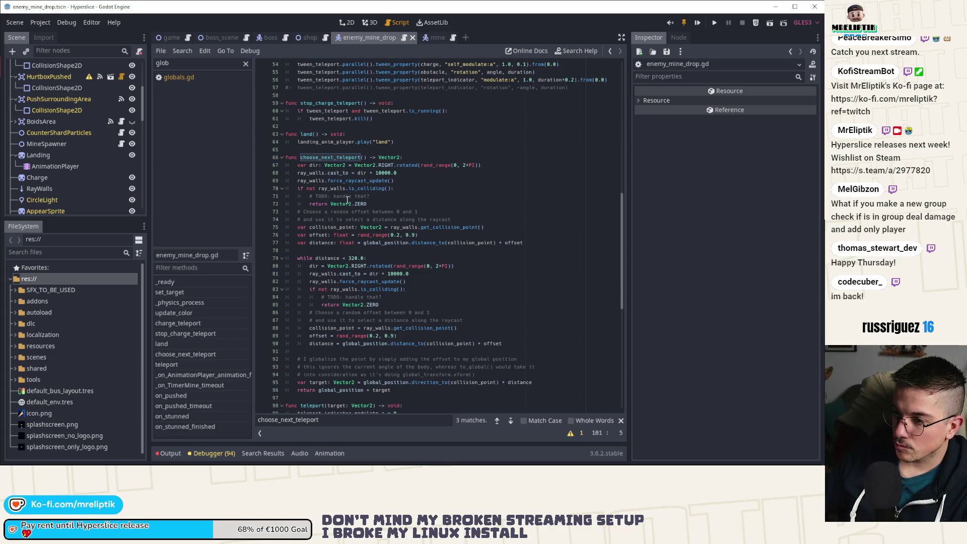
pyautogui.press('F5')
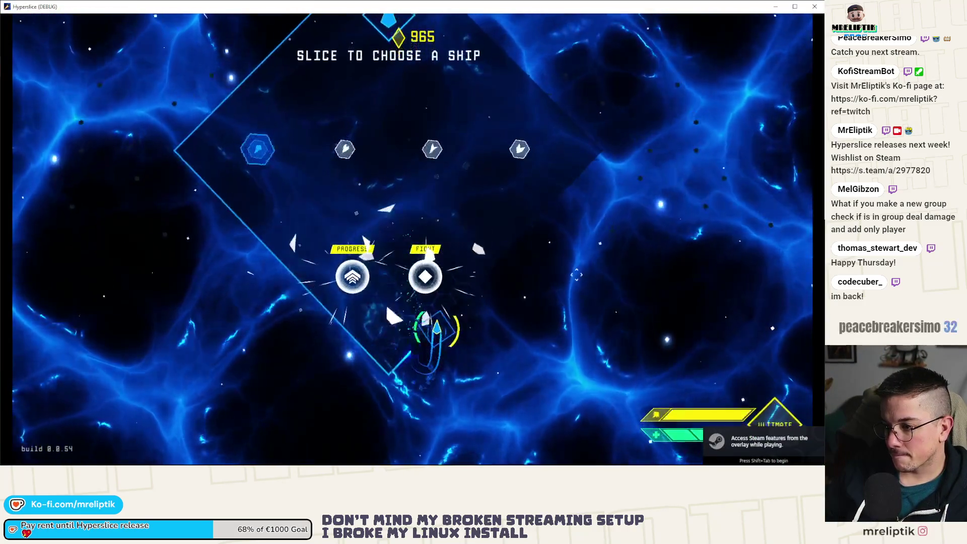
# Step: Submit 'spawn_enemy_health EnemyMineDrop 2 1' in the dev console, triggering the PLAYER_OBSTACLE error
pyautogui.press('`')
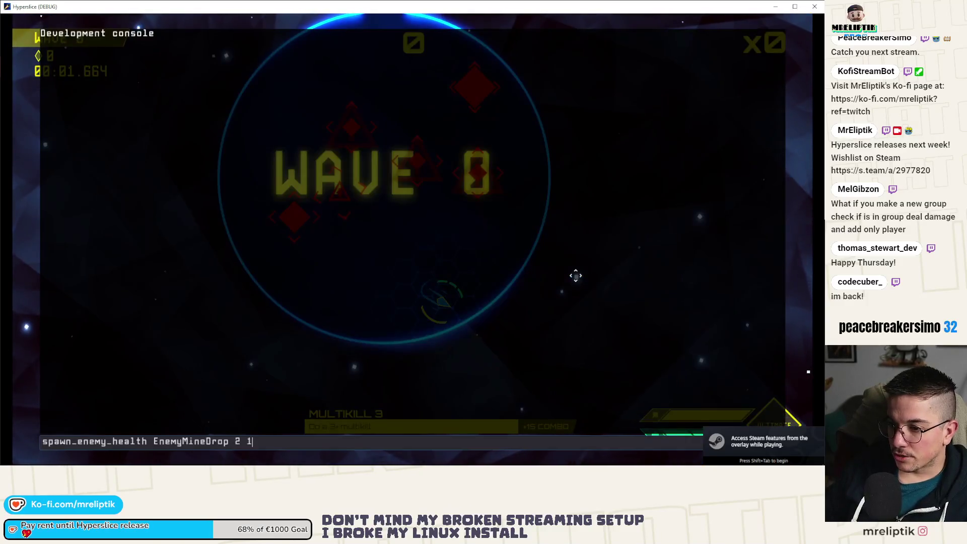
pyautogui.press('Return')
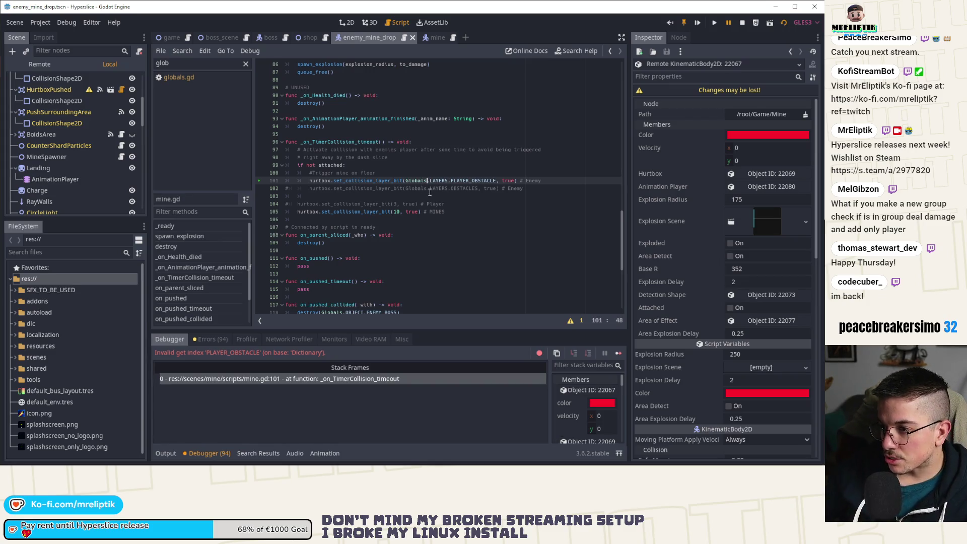
# Step: Check the exact PLAYER_OBSTACLES name in globals.gd's LAYERS enum
pyautogui.keyDown('ctrl'); pyautogui.click(439, 183); pyautogui.keyUp('ctrl')
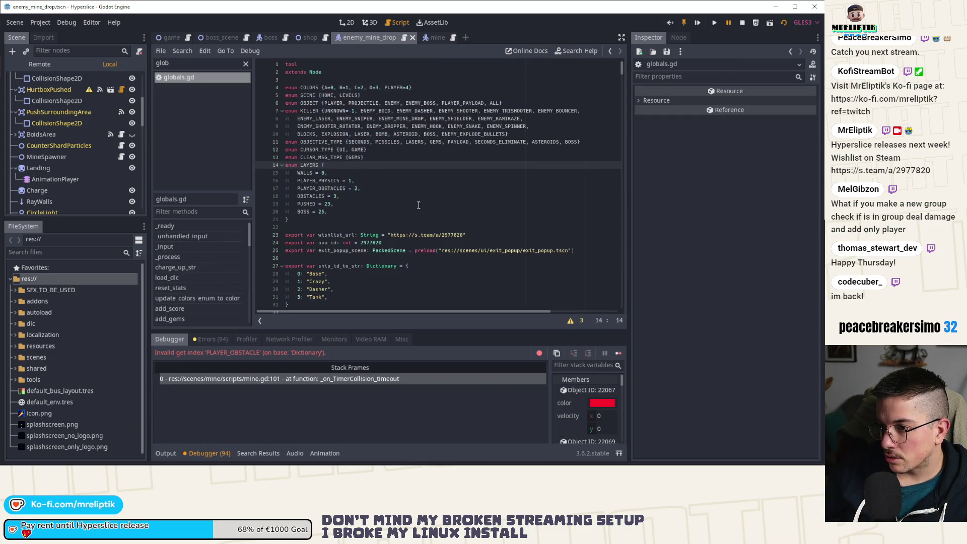
pyautogui.click(346, 188)
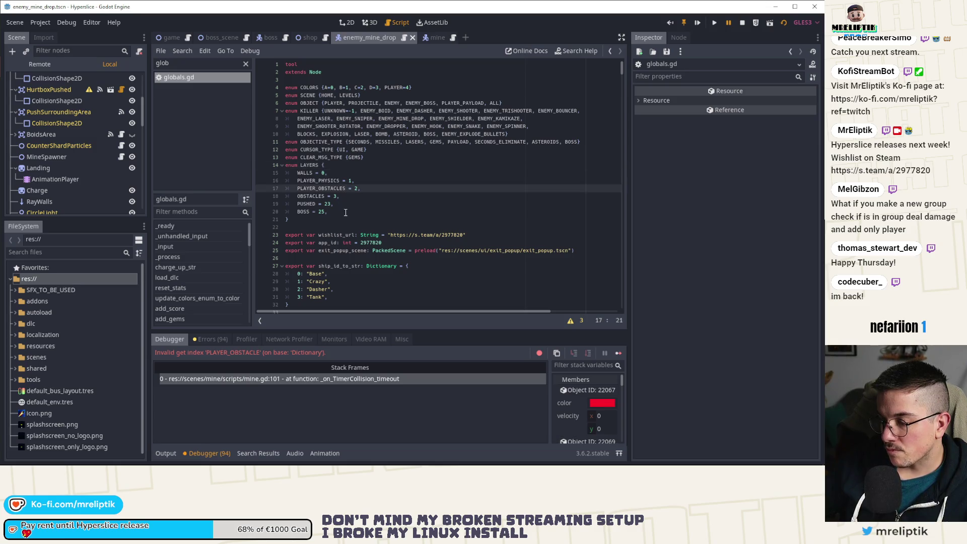
pyautogui.doubleClick(332, 189)
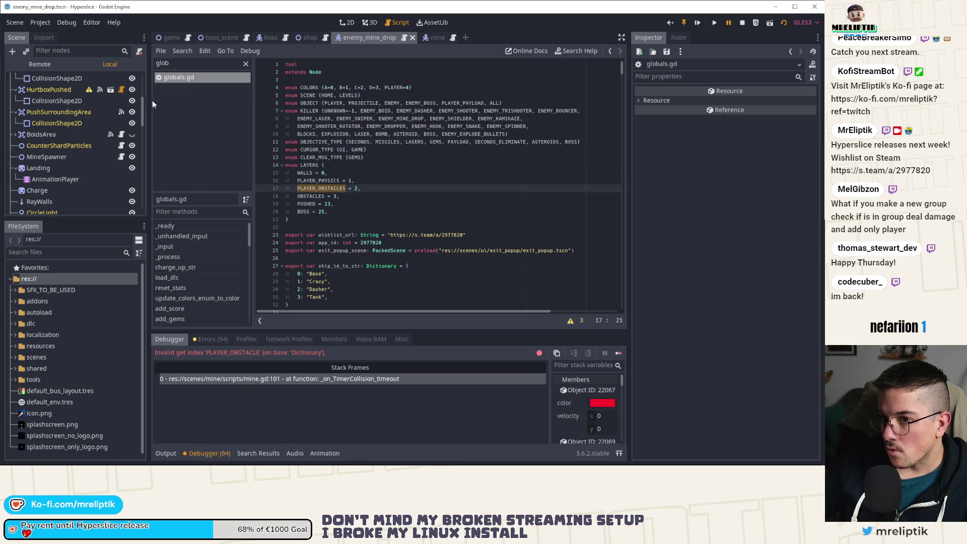
pyautogui.scroll(5, 53, 113)
pyautogui.click(51, 81)
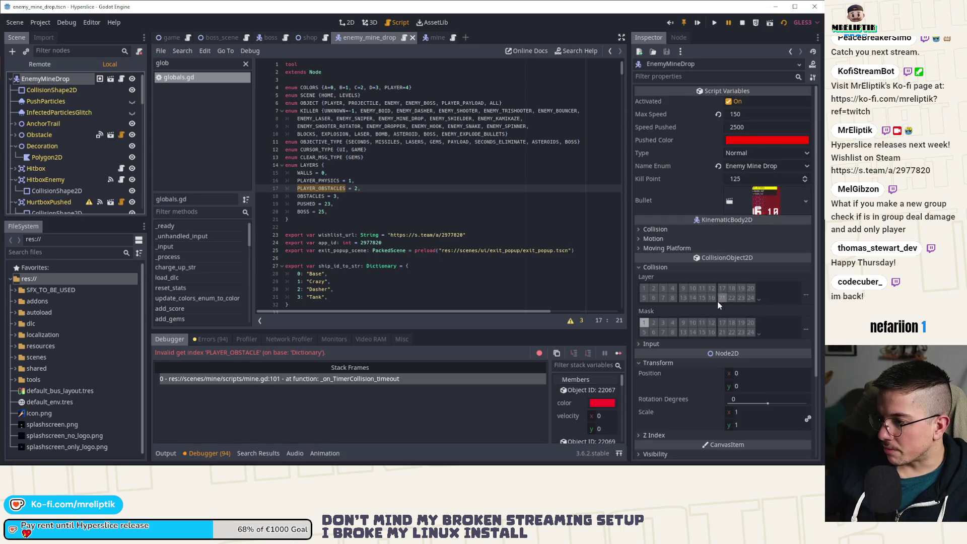
pyautogui.click(322, 196)
pyautogui.doubleClick(322, 188)
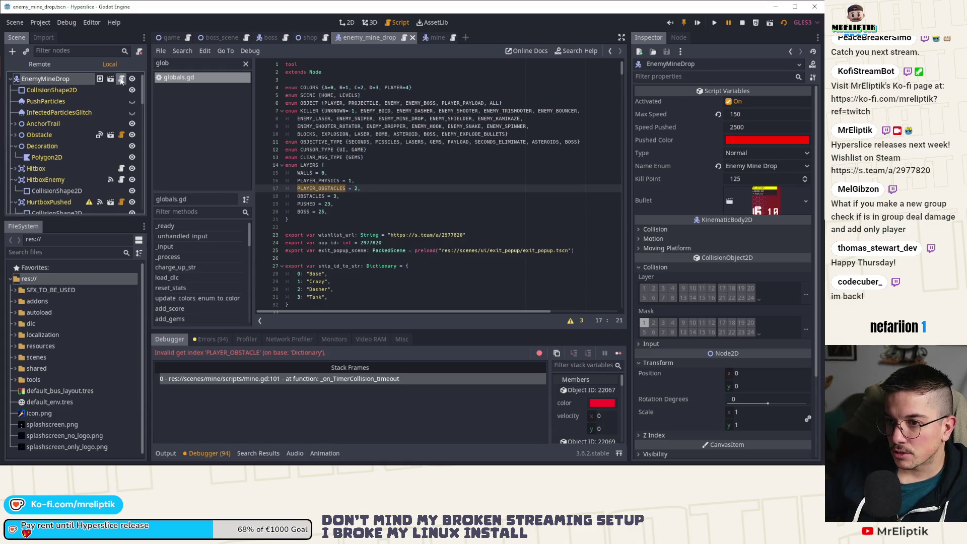
# Step: Correct mine.gd line 101 to PLAYER_OBSTACLES, stop the crashed run, and relaunch
pyautogui.click(121, 79)
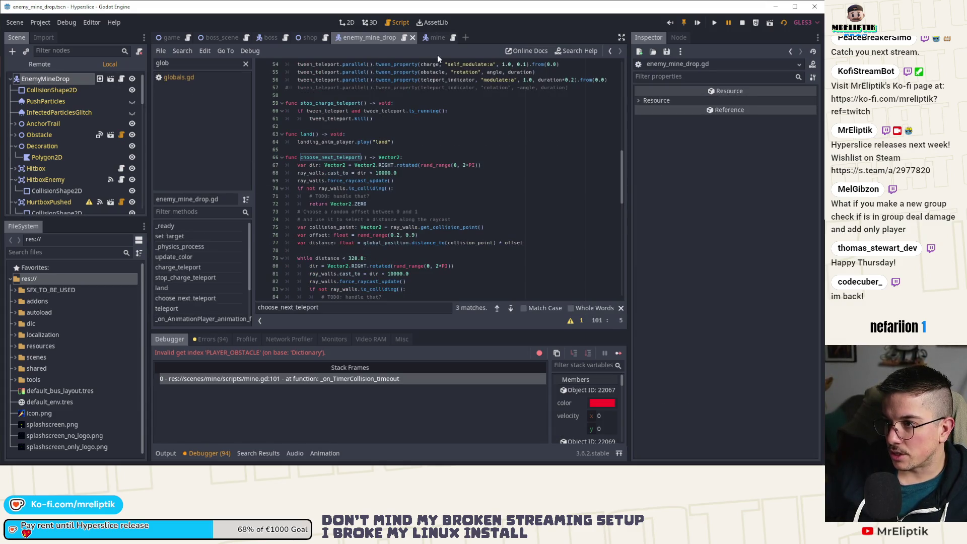
pyautogui.click(434, 37)
pyautogui.click(246, 63)
pyautogui.write('S')
pyautogui.press('Escape')
pyautogui.click(715, 22)
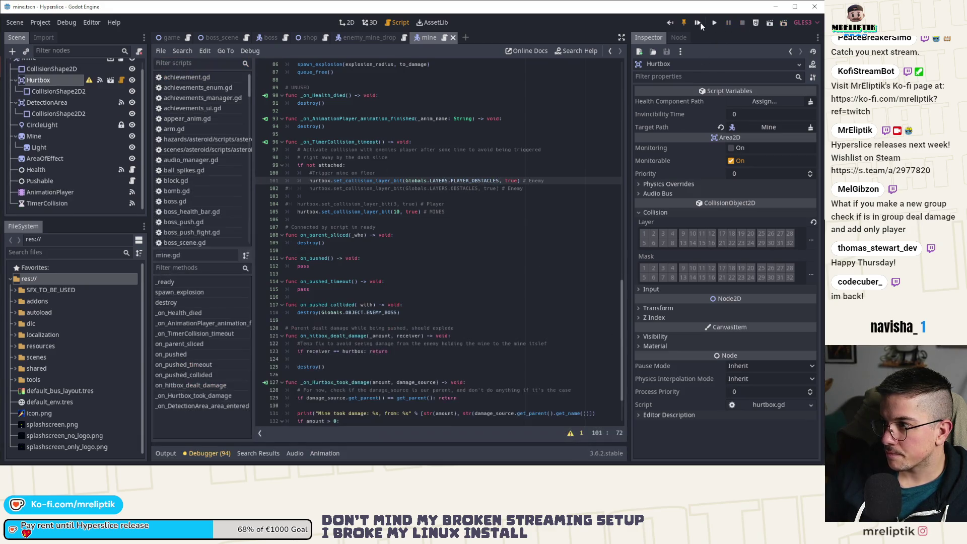
pyautogui.press('F5')
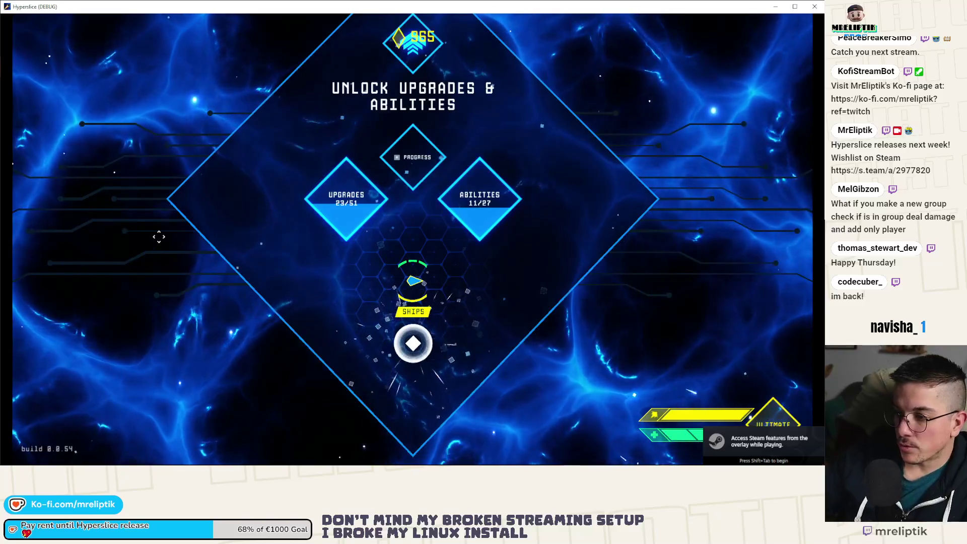
# Step: Start a Wave 0 run, slice enemies, and rerun 'spawn_enemy_health EnemyMineDrop 2 1' from the console
pyautogui.press('s')
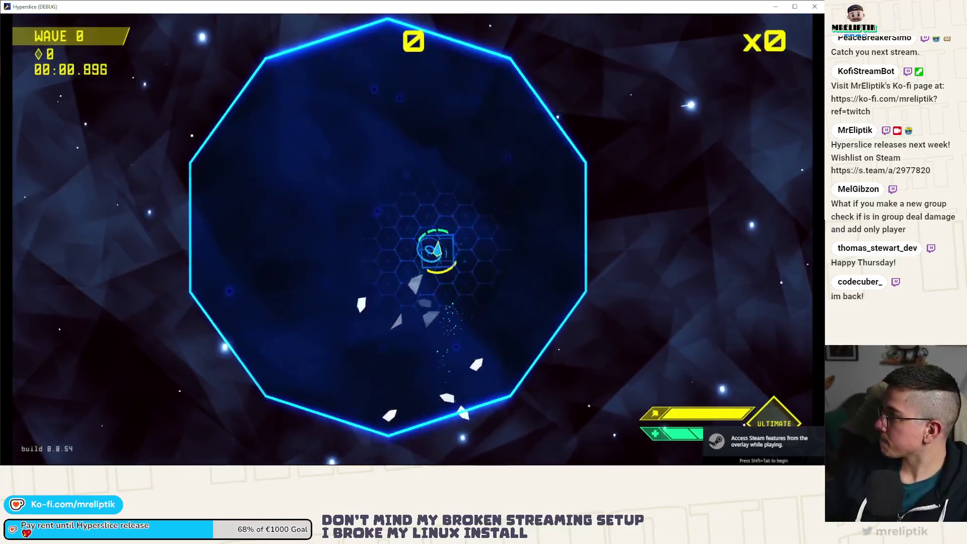
pyautogui.press('a')
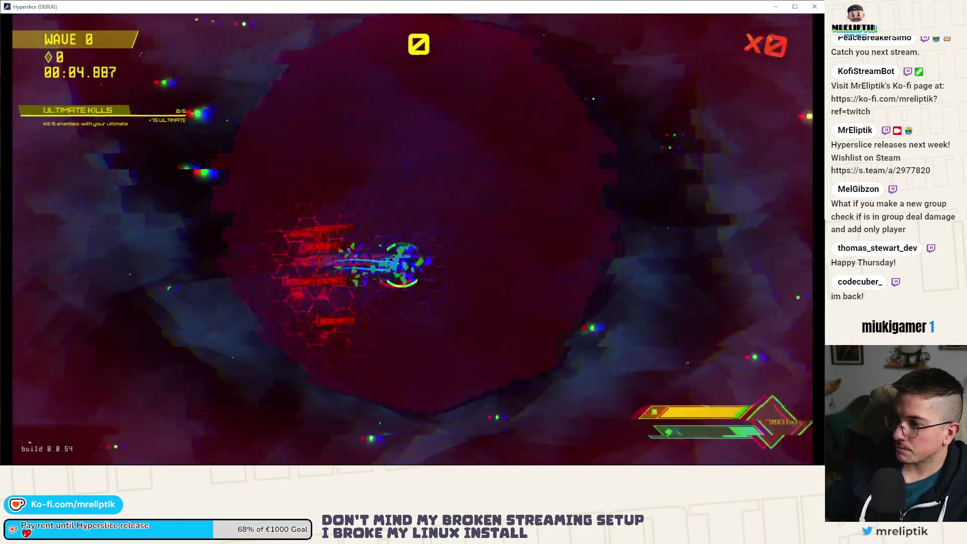
pyautogui.press('space')
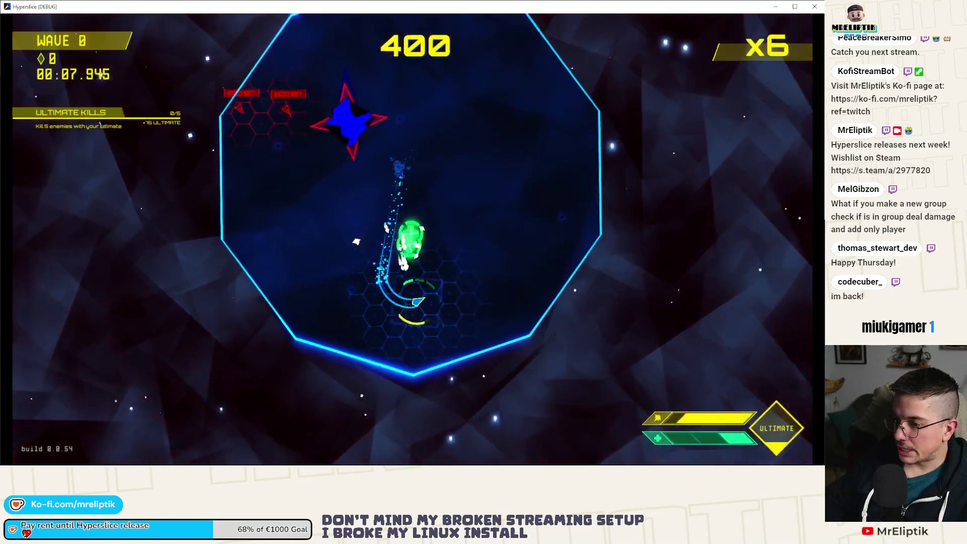
pyautogui.press('`')
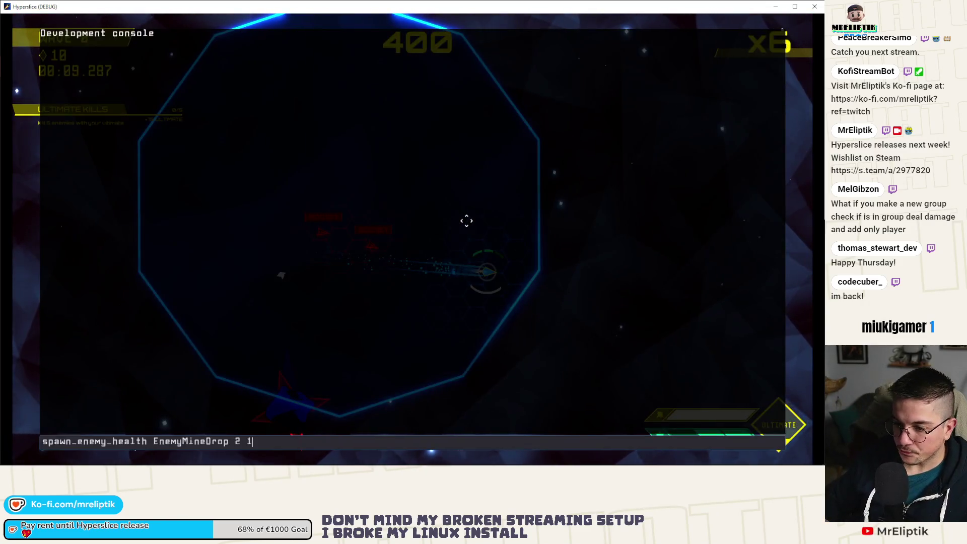
pyautogui.press('Return')
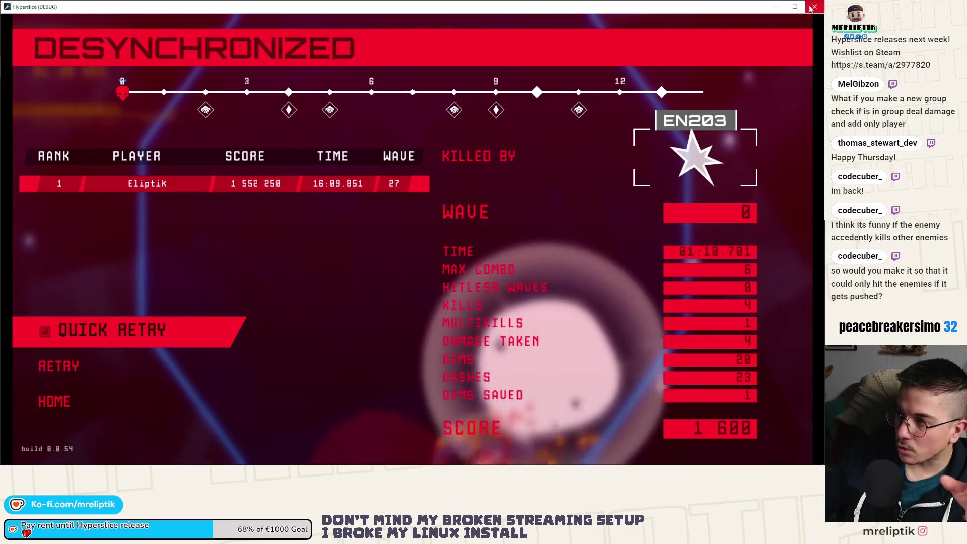
# Step: Close the game and examine PLAYER_OBSTACLES and the set_collision_layer_bit calls in mine.gd
pyautogui.hotkey('alt', 'F4')
pyautogui.click(373, 257)
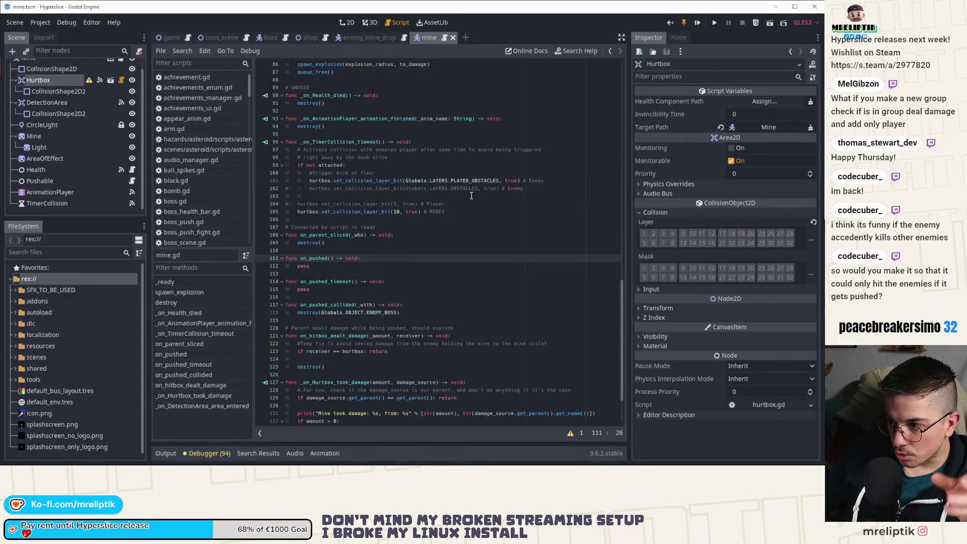
pyautogui.doubleClick(458, 180)
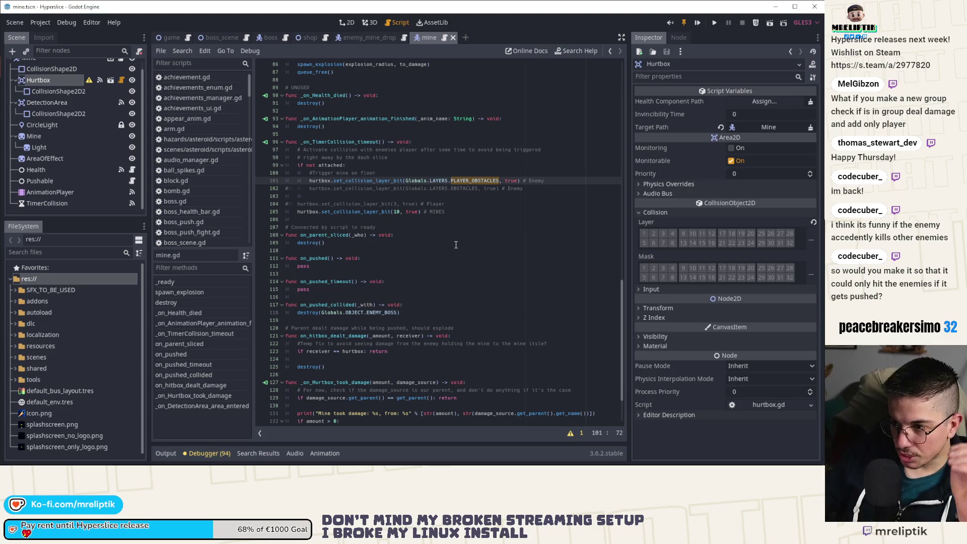
pyautogui.click(374, 211)
pyautogui.doubleClick(374, 211)
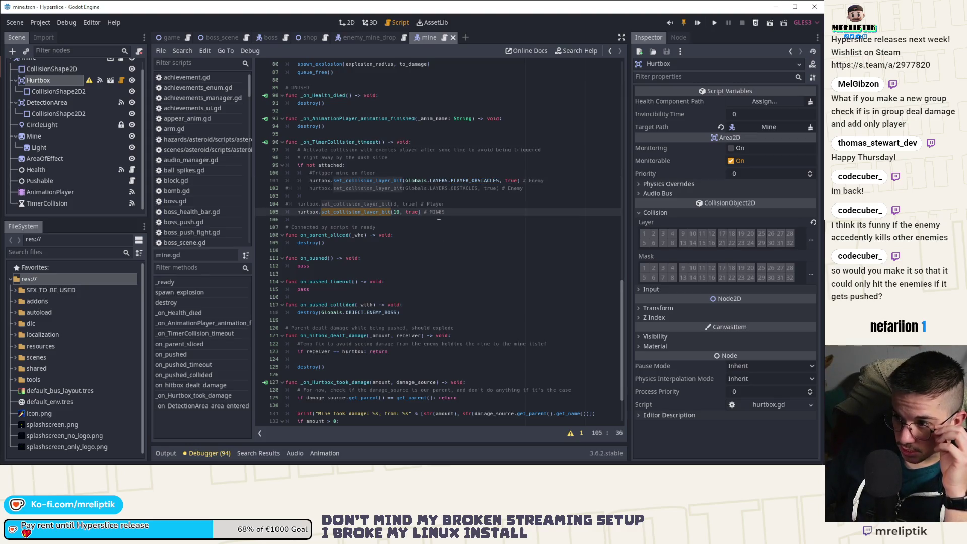
pyautogui.scroll(5, 263, 204)
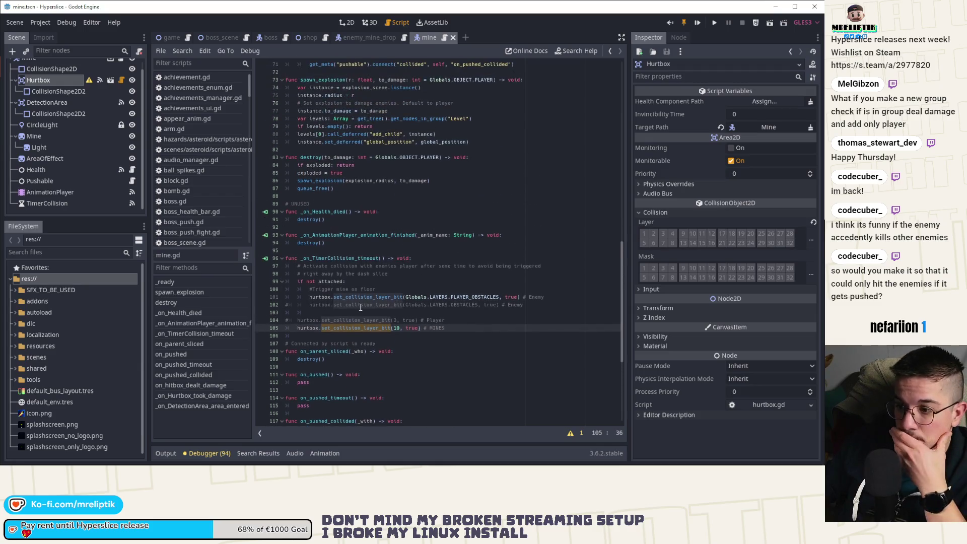
pyautogui.scroll(1, 45, 106)
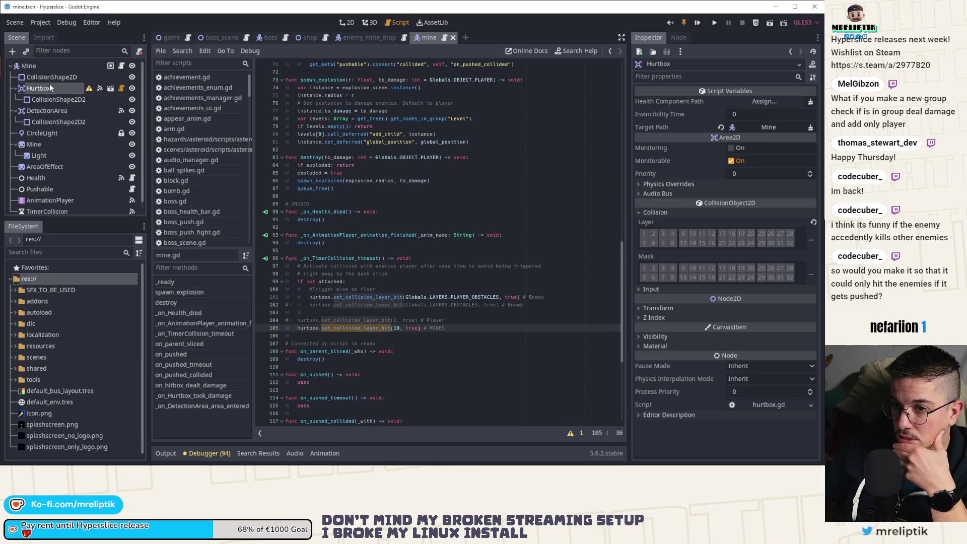
pyautogui.scroll(-7, 450, 274)
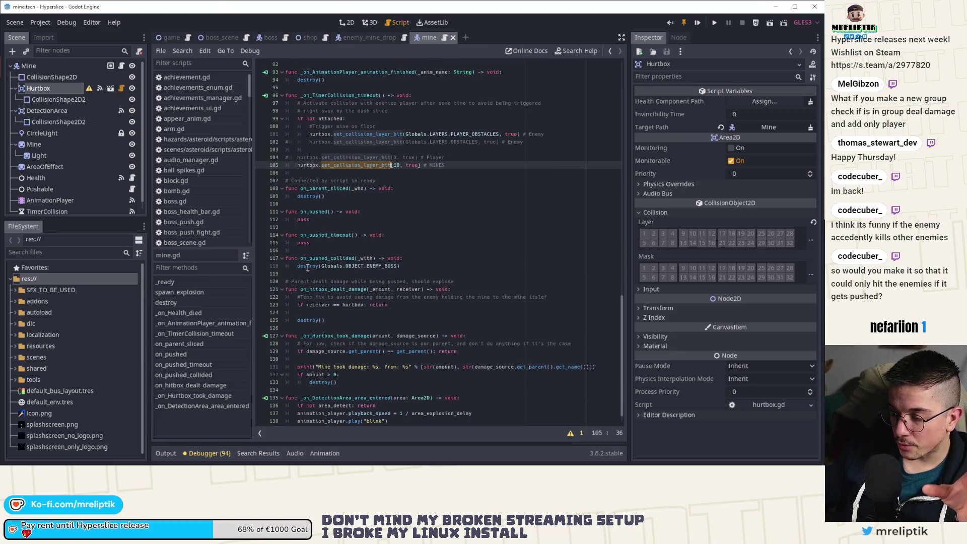
# Step: Trace destroy calls, ENEMY_BOSS handling and to_damage usage through to the spawn_explosion definition
pyautogui.doubleClick(307, 266)
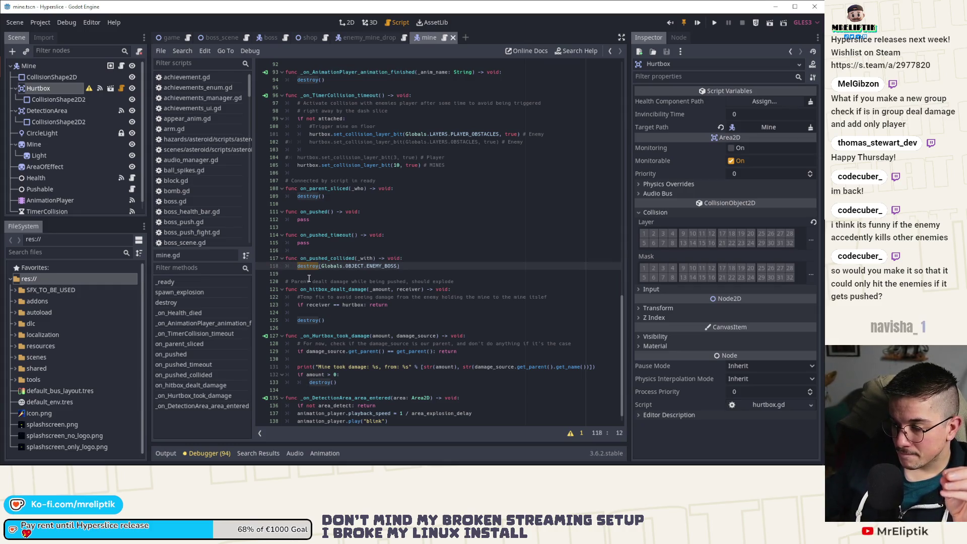
pyautogui.doubleClick(382, 266)
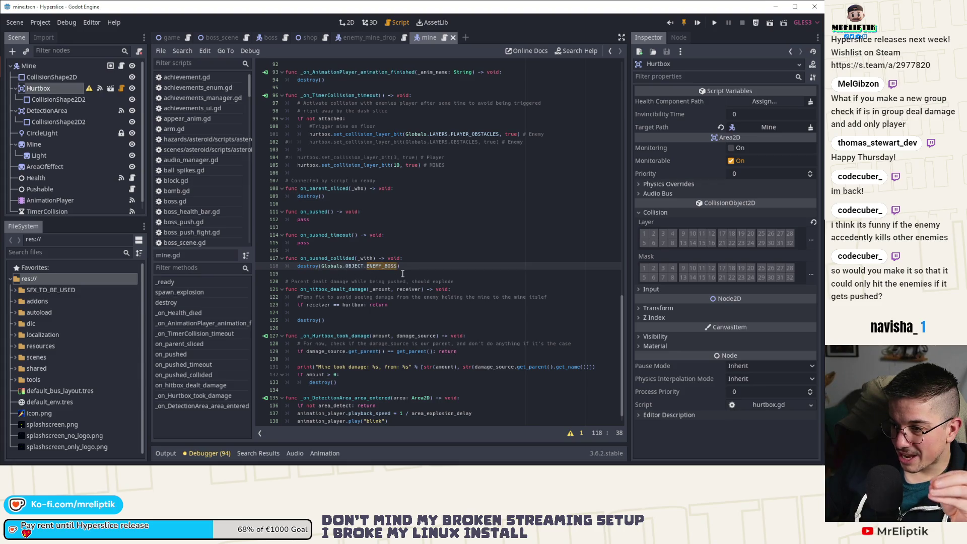
pyautogui.scroll(-1, 403, 272)
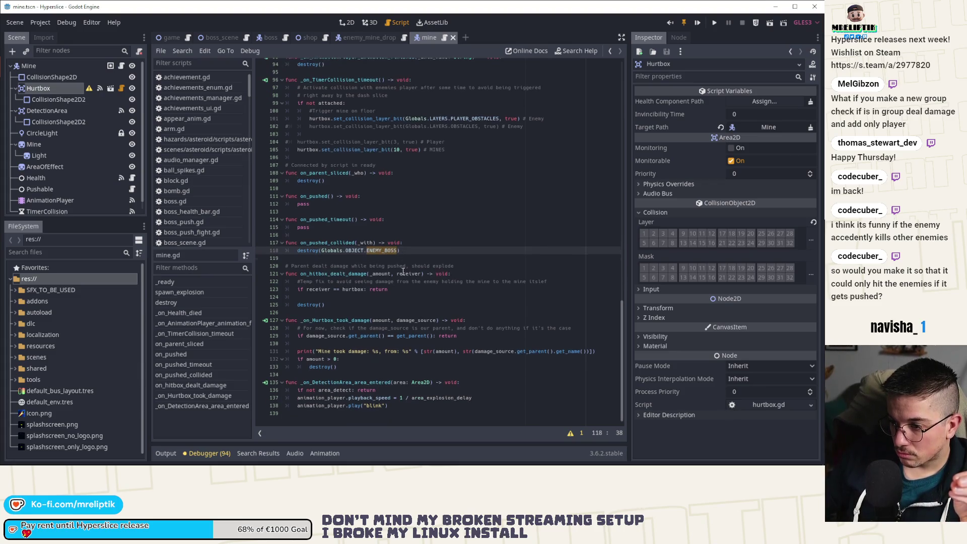
pyautogui.doubleClick(308, 250)
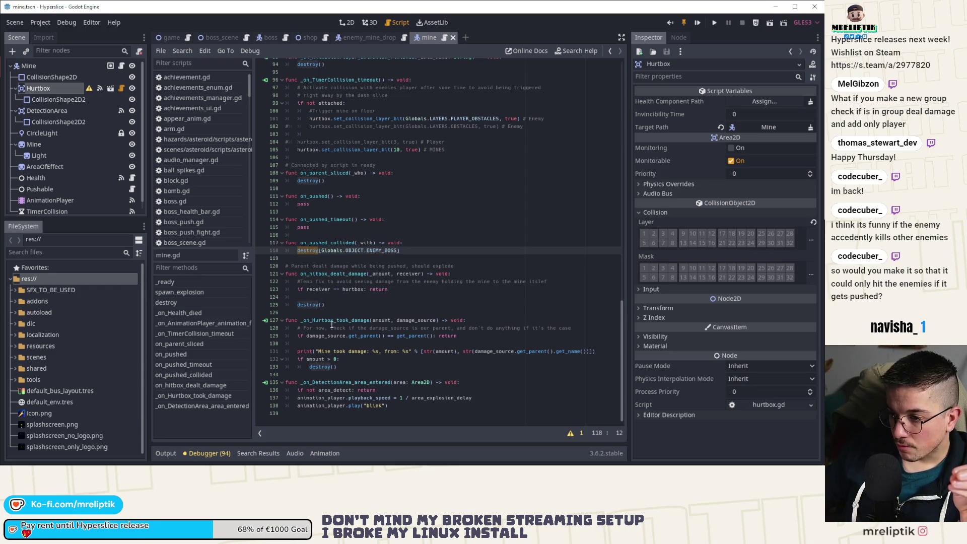
pyautogui.scroll(10, 382, 213)
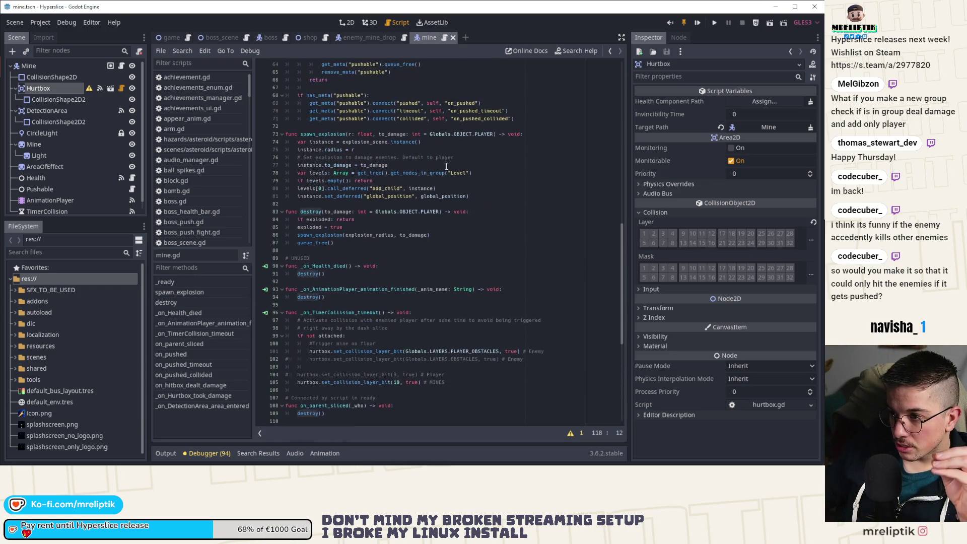
pyautogui.doubleClick(429, 211)
pyautogui.doubleClick(414, 235)
pyautogui.keyDown('ctrl'); pyautogui.click(328, 235); pyautogui.keyUp('ctrl')
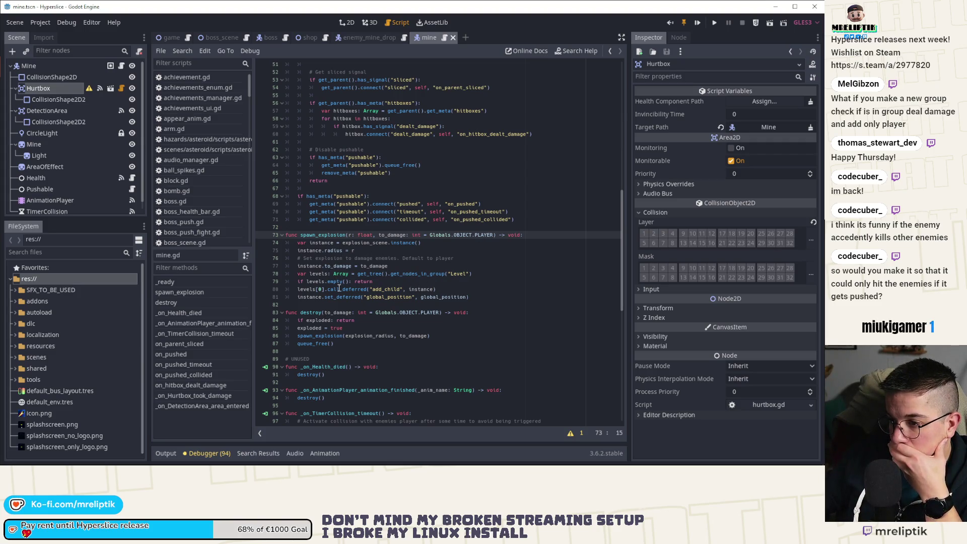
pyautogui.doubleClick(373, 243)
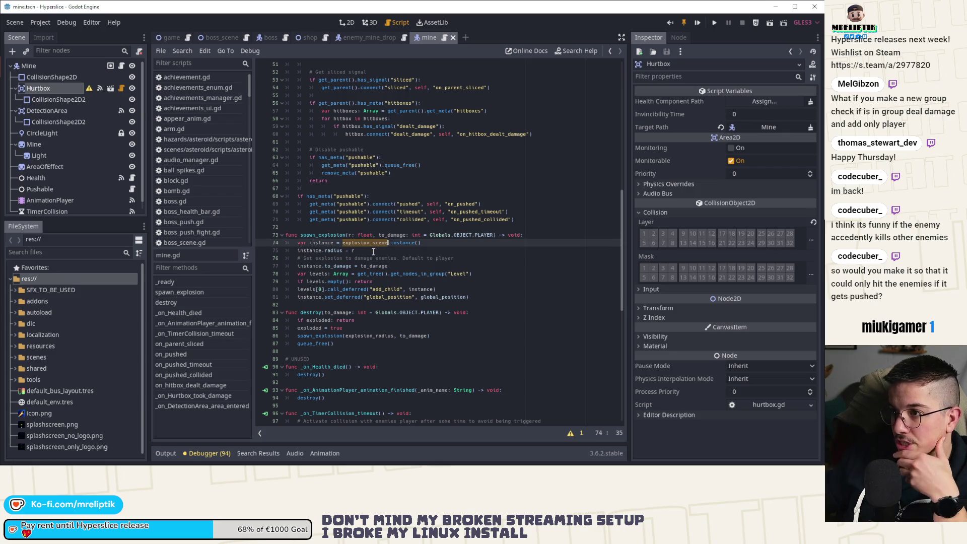
# Step: Open the Mine node's Explosion Scene and view its explosion.gd script resource
pyautogui.click(50, 66)
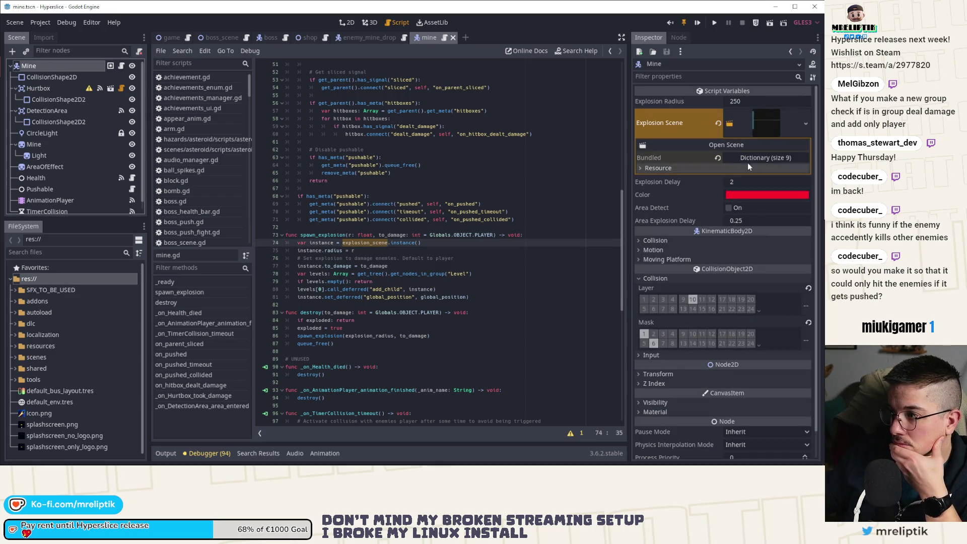
pyautogui.click(732, 146)
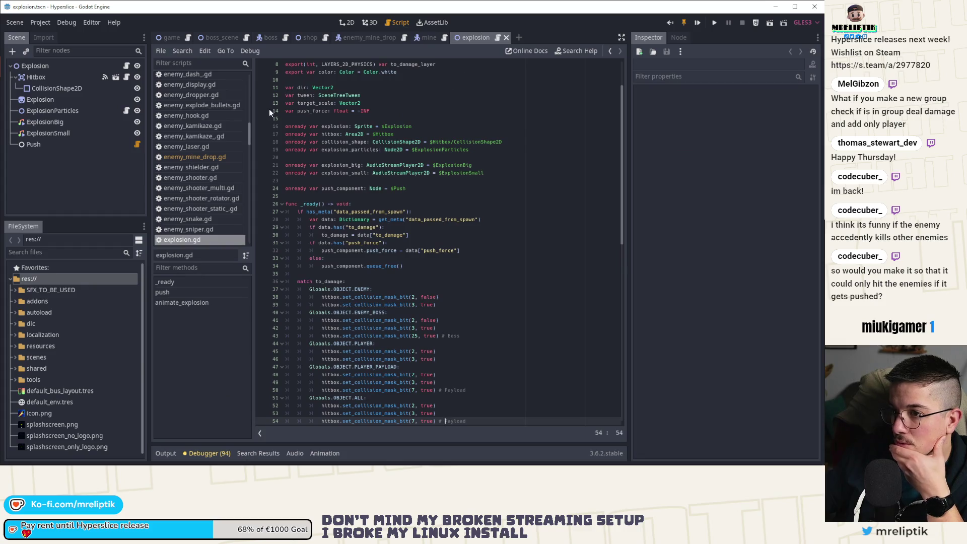
pyautogui.click(126, 65)
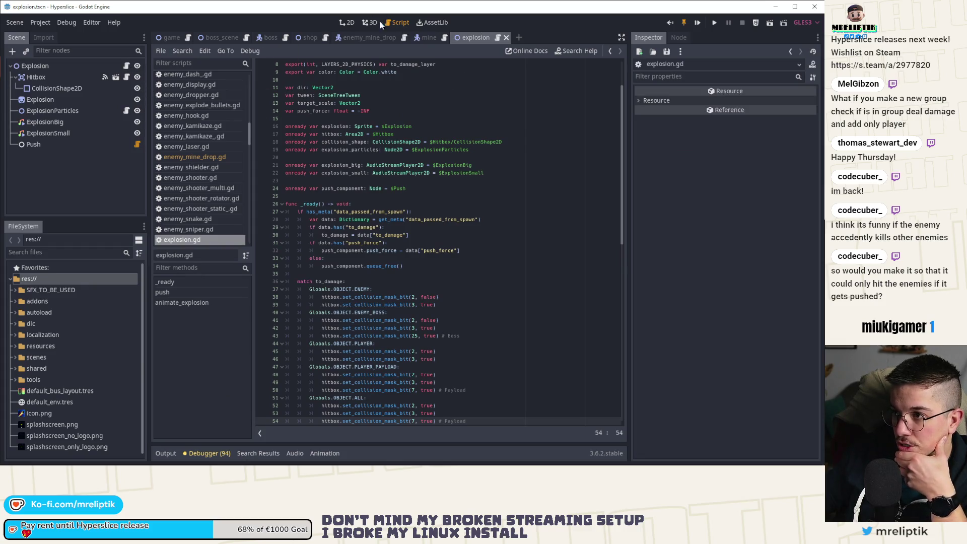
pyautogui.click(348, 23)
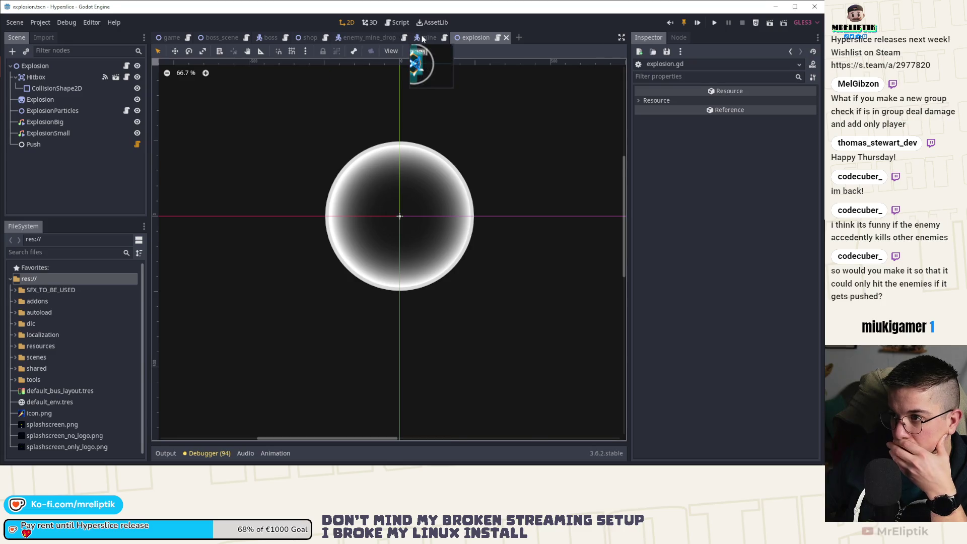
# Step: Check how spawn_explosion passes radius in mine.gd, then switch to explosion.gd
pyautogui.click(421, 39)
pyautogui.click(445, 38)
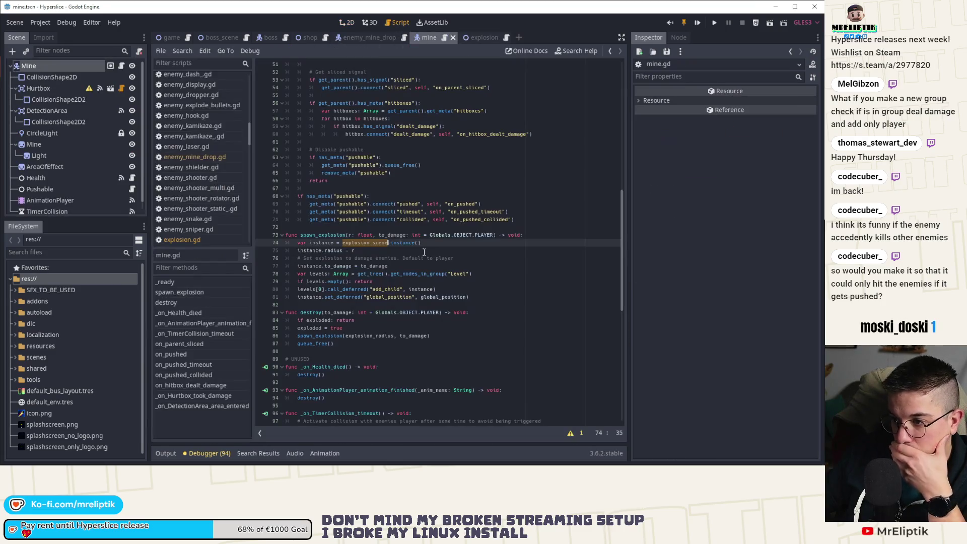
pyautogui.doubleClick(336, 250)
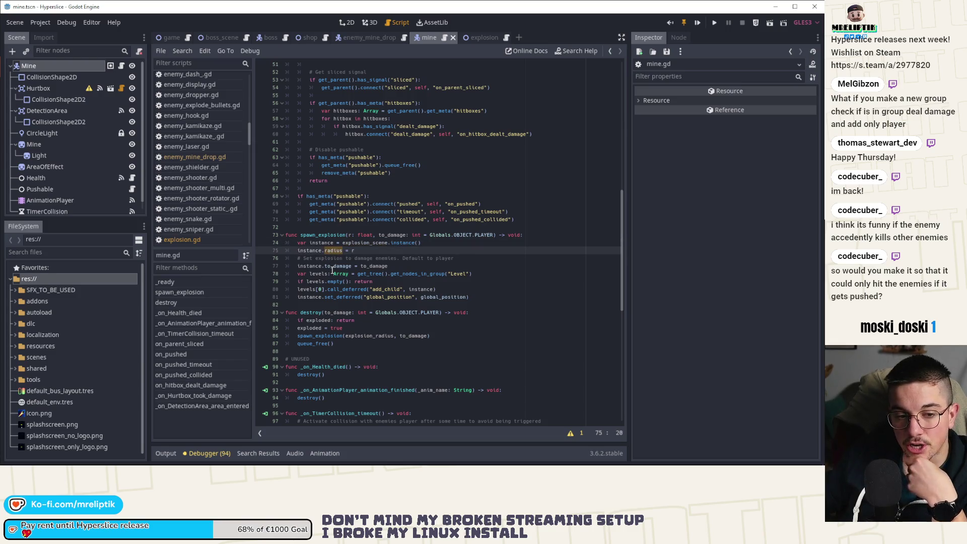
pyautogui.hotkey('ctrl', 'Tab')
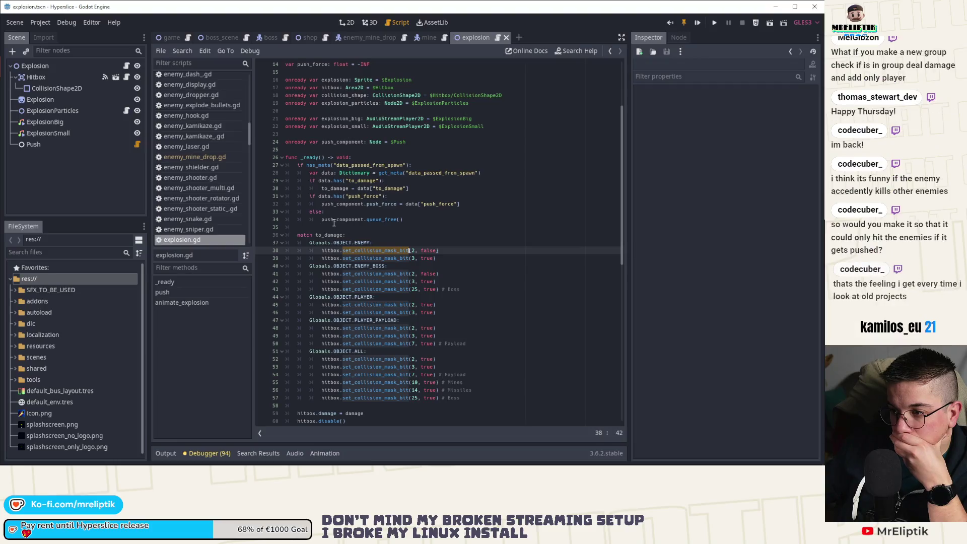
pyautogui.click(326, 229)
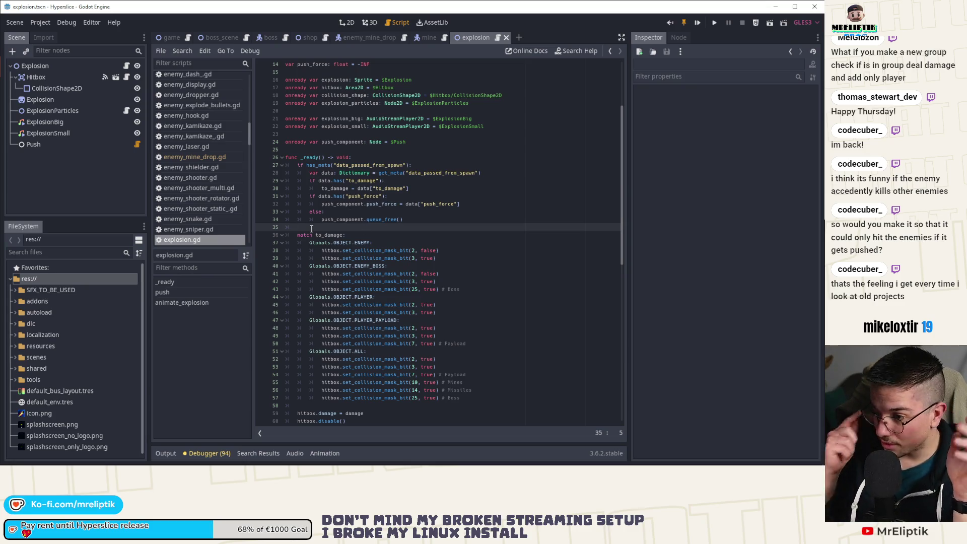
# Step: Above the match block, add 'hitbox.collision_mask = 0' with comment '# Remove everything first', then save
pyautogui.press('Return')
pyautogui.press('Return')
pyautogui.press('Up')
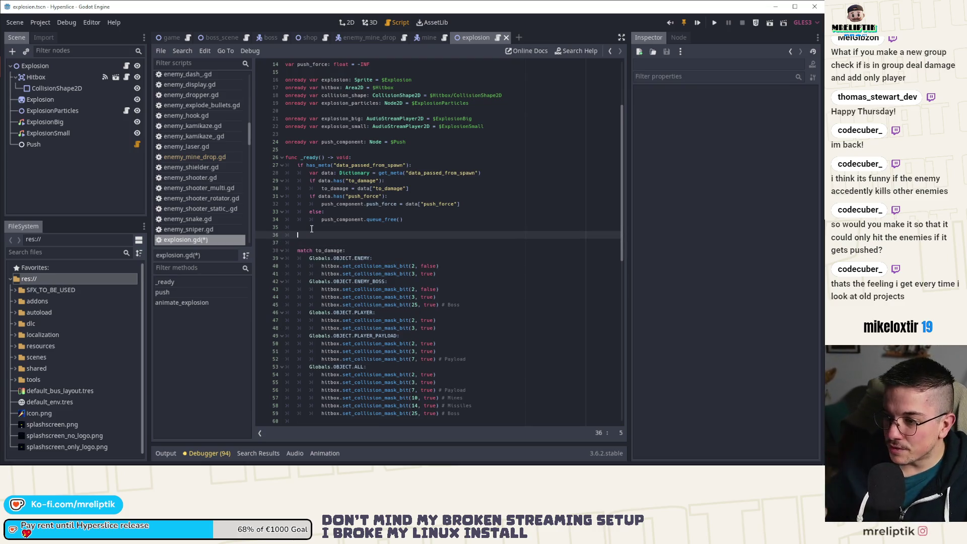
pyautogui.write('hitbox.layuer')
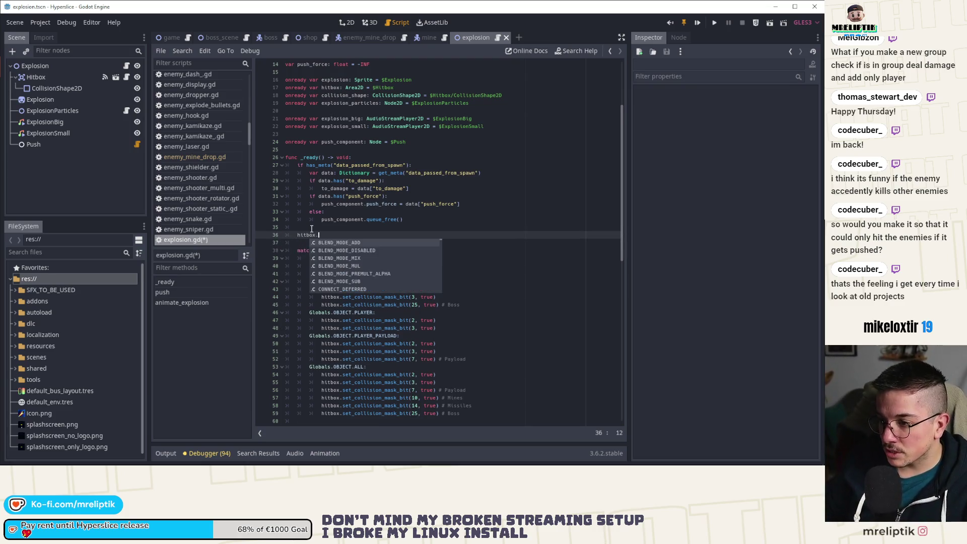
pyautogui.press('BackSpace')
pyautogui.press('BackSpace')
pyautogui.press('BackSpace')
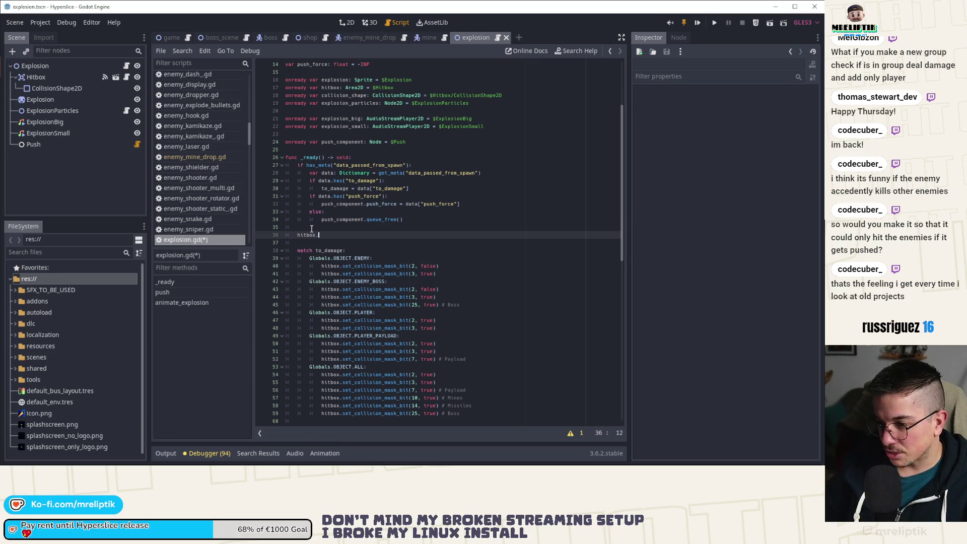
pyautogui.write('collision_mask =')
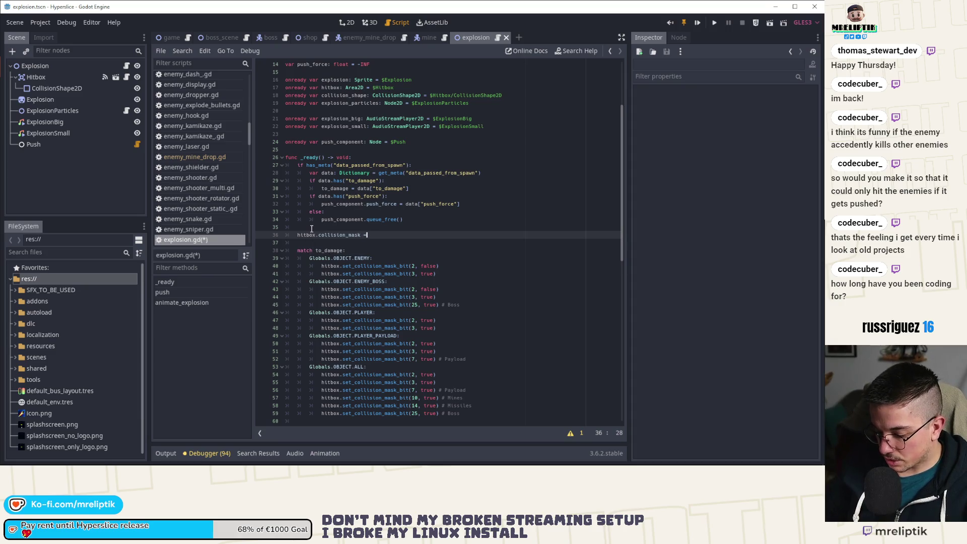
pyautogui.write(' 0')
pyautogui.hotkey('ctrl', 's')
pyautogui.click(312, 228)
pyautogui.press('Return')
pyautogui.write('# Remove everything first')
pyautogui.hotkey('ctrl', 's')
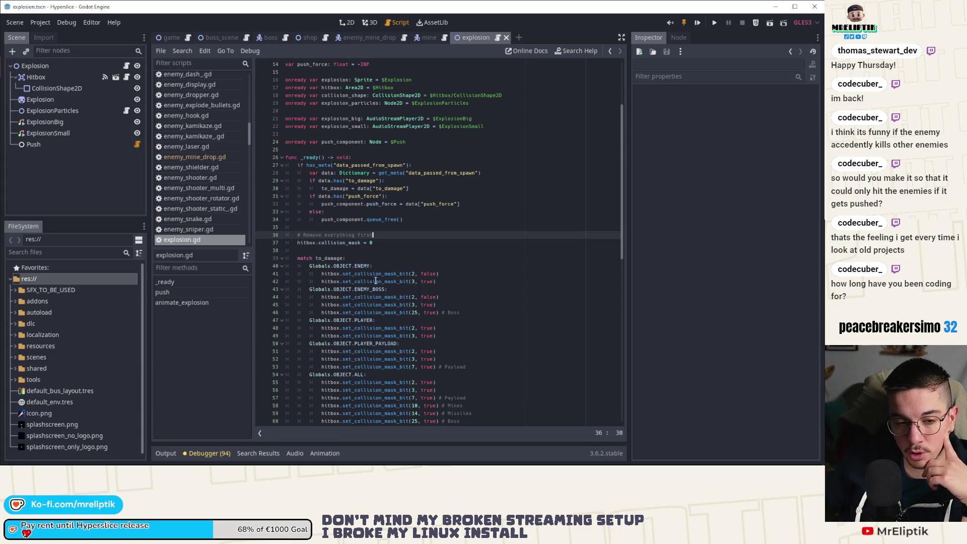
# Step: Review the set_collision_mask_bit calls and select the Explosion root node to view its properties
pyautogui.scroll(-3, 370, 286)
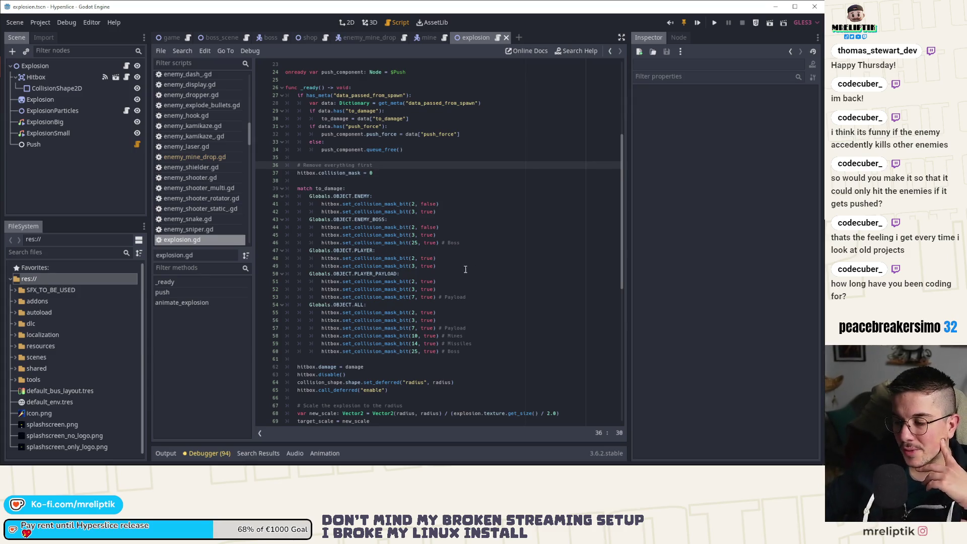
pyautogui.doubleClick(375, 204)
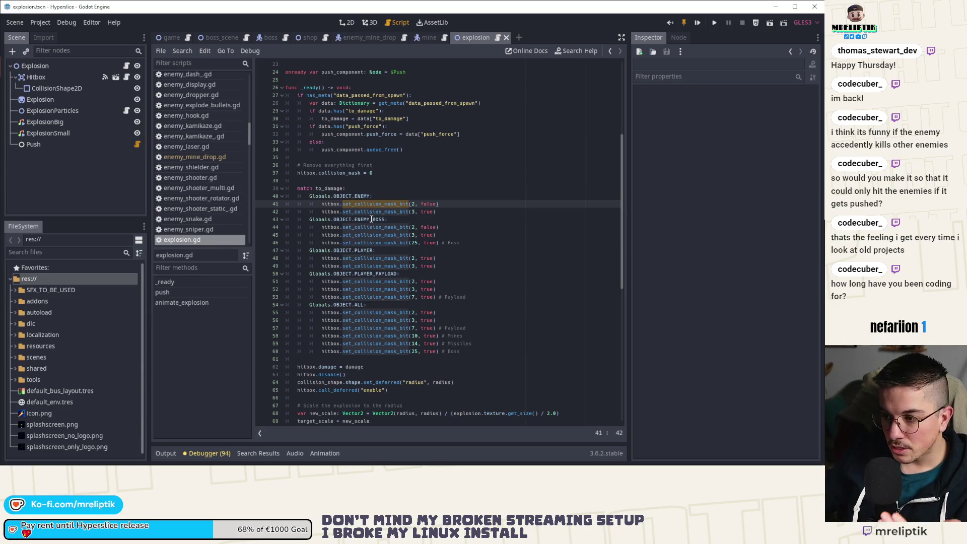
pyautogui.click(391, 199)
pyautogui.click(56, 65)
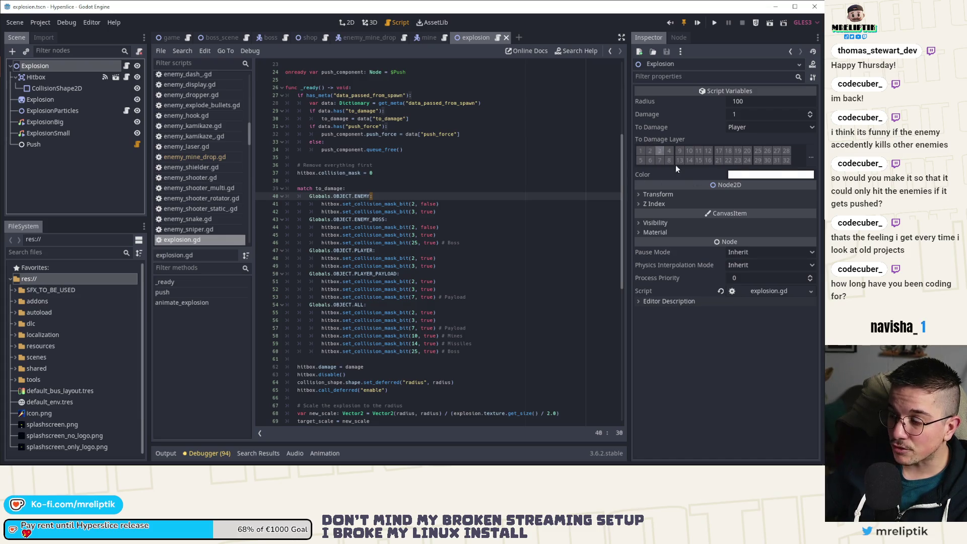
# Step: Confirm the to_damage_layer export uses LAYERS_2D_PHYSICS and enable layer 3 in To Damage Layer
pyautogui.scroll(7, 558, 248)
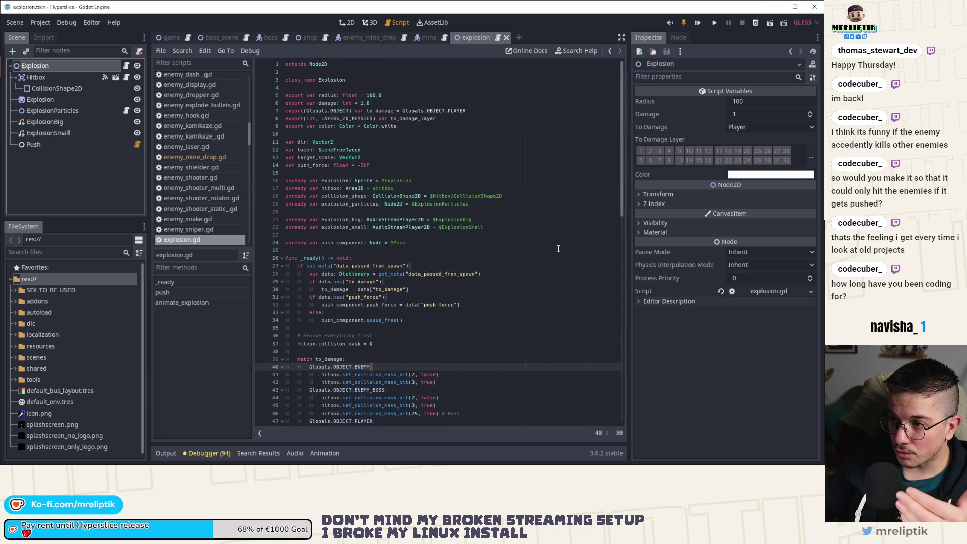
pyautogui.doubleClick(344, 118)
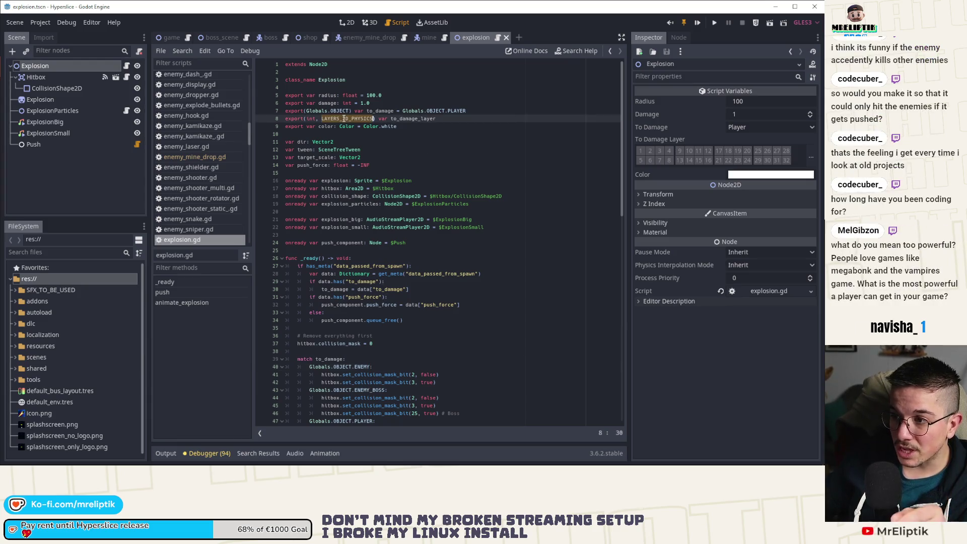
pyautogui.click(660, 151)
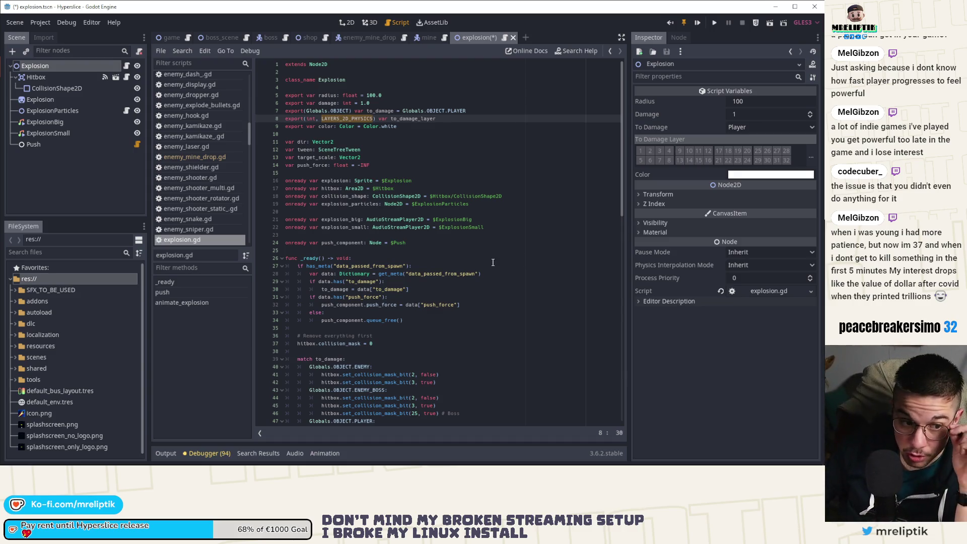
# Step: Delete the set_collision_mask_bit(2, false) lines in the ENEMY and ENEMY_BOSS cases and save
pyautogui.click(487, 287)
pyautogui.click(373, 118)
pyautogui.scroll(-4, 377, 321)
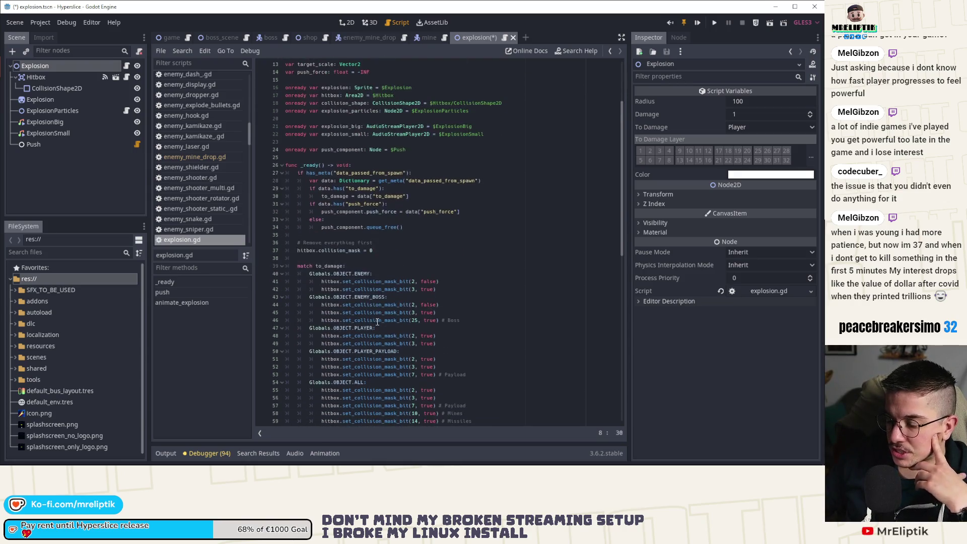
pyautogui.click(451, 283)
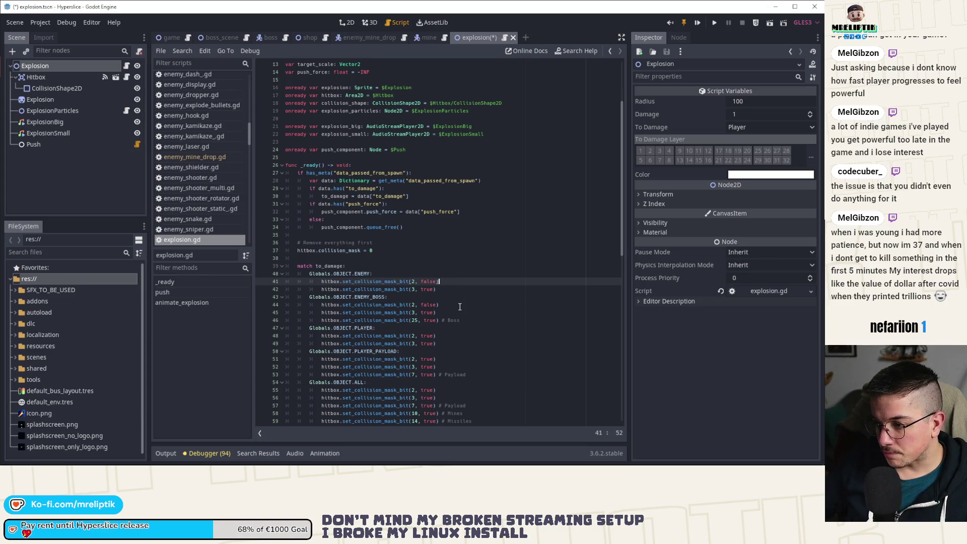
pyautogui.hotkey('ctrl', 'shift', 'k')
pyautogui.press('Down')
pyautogui.press('Down')
pyautogui.hotkey('ctrl', 'shift', 'k')
pyautogui.hotkey('ctrl', 's')
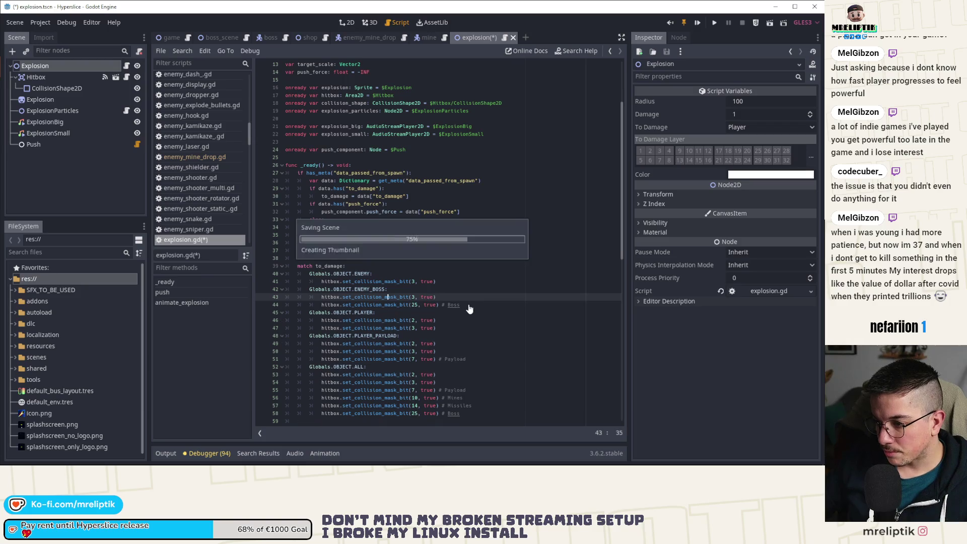
# Step: Review the PLAYER case's mask calls and select the Hitbox node to see its collision settings
pyautogui.doubleClick(403, 320)
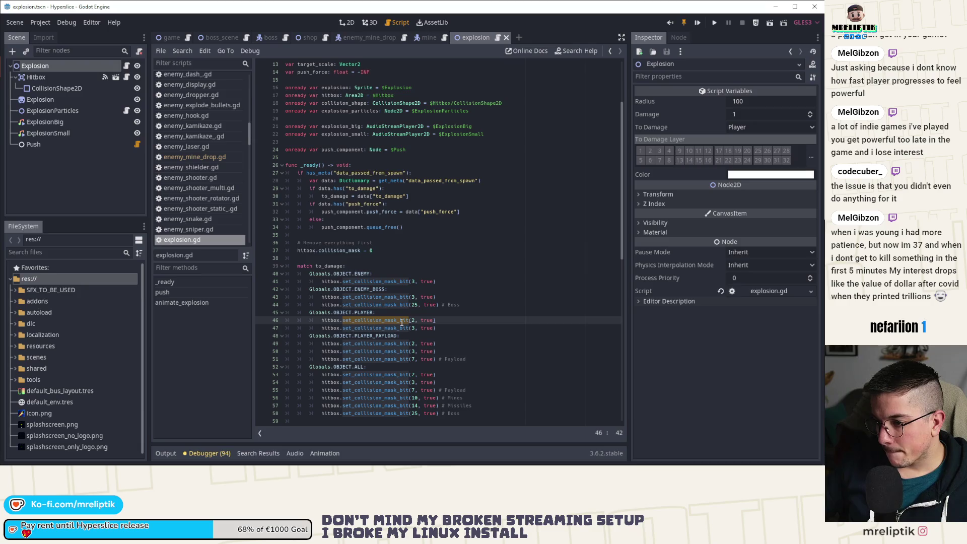
pyautogui.doubleClick(363, 313)
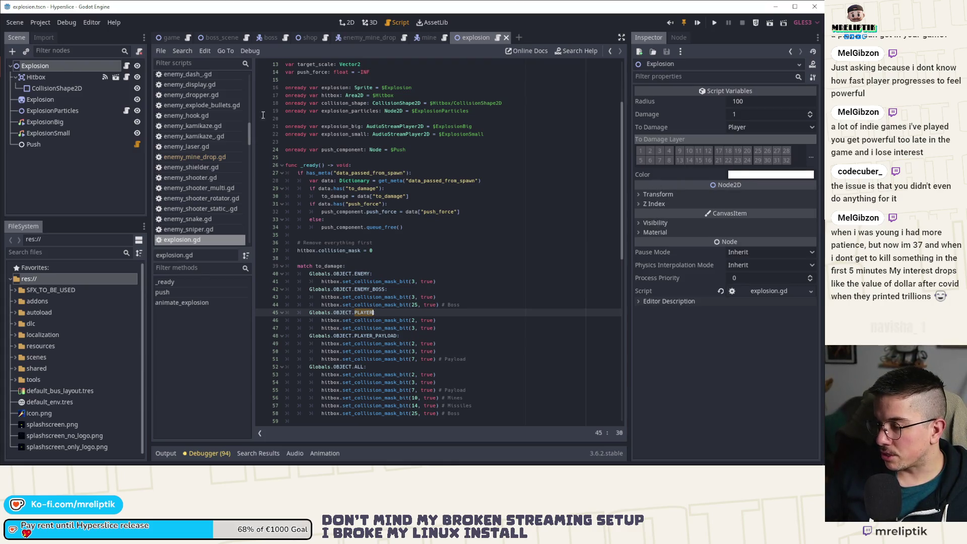
pyautogui.click(52, 76)
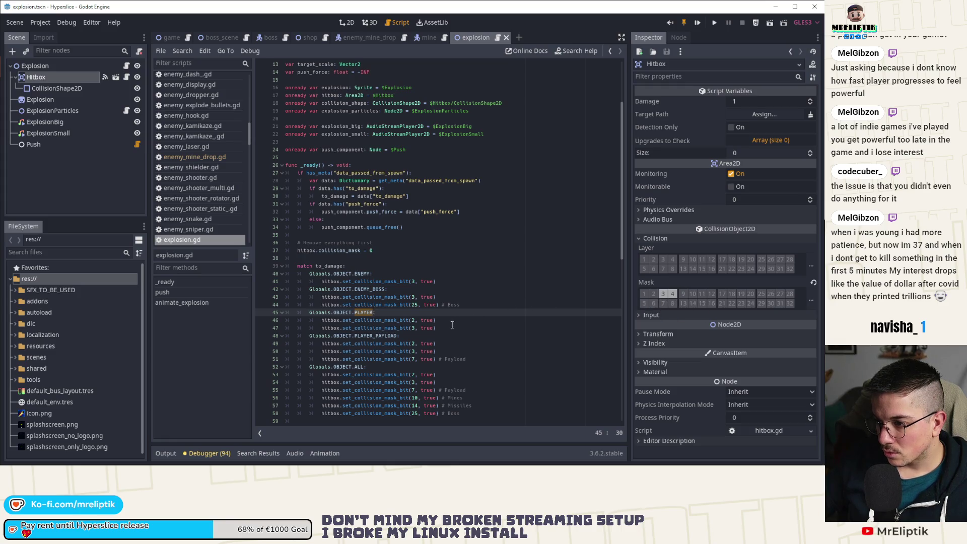
# Step: Cut the PLAYER case's bit 3 line and replace the ENEMY case's 3 with Globals.LAYERS.OBSTACLES
pyautogui.click(436, 328)
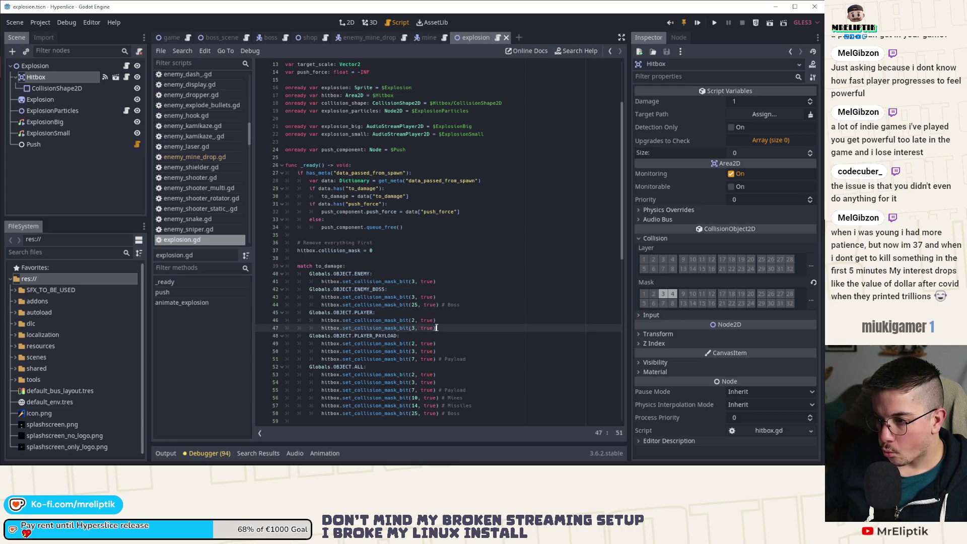
pyautogui.hotkey('ctrl', 'x')
pyautogui.click(412, 281)
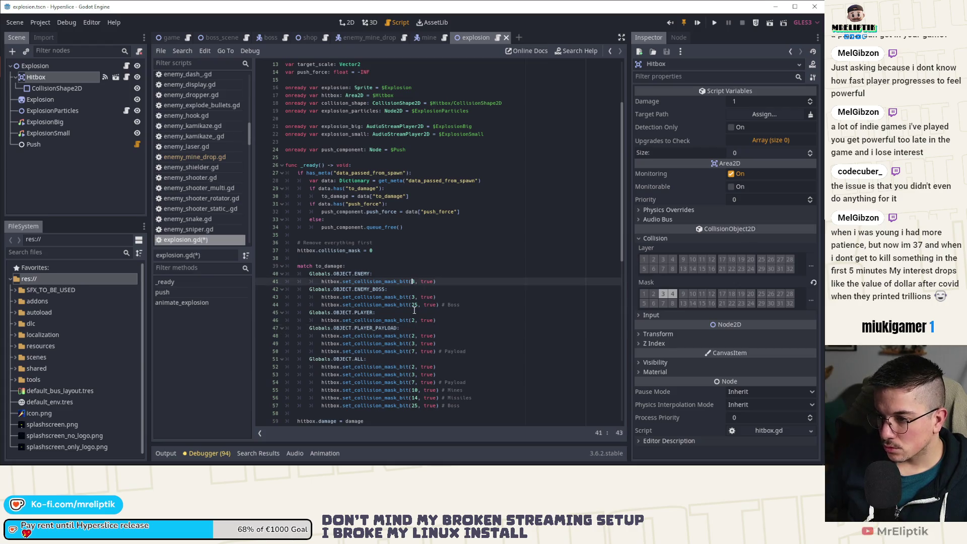
pyautogui.press('BackSpace')
pyautogui.write('Globals.LA')
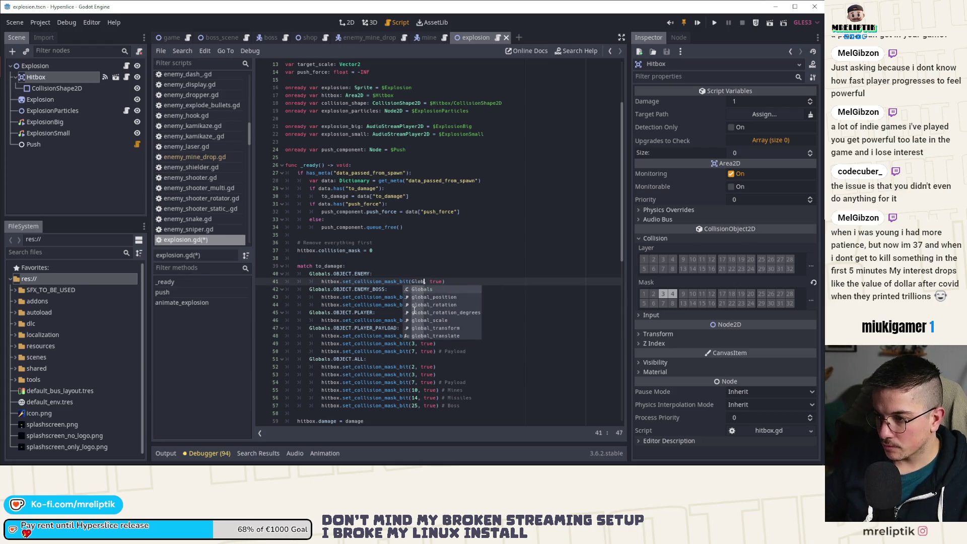
pyautogui.write('YERS.OBSTACLES')
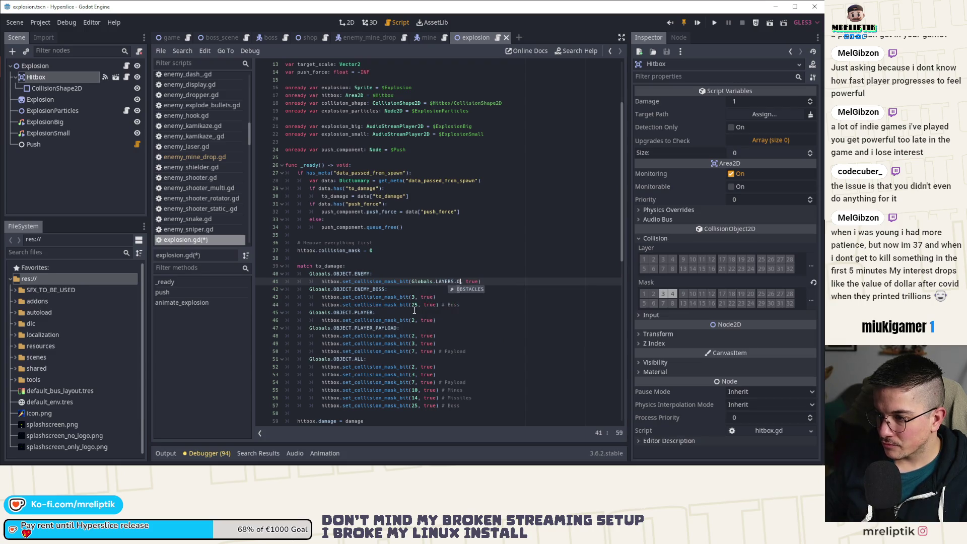
pyautogui.hotkey('ctrl', 's')
# Step: Replace bit 3 with Globals.LAYERS.OBSTACLES in the ENEMY_BOSS, PLAYER_PAYLOAD and ALL cases, then save
pyautogui.moveTo(436, 282); pyautogui.dragTo(480, 282)
pyautogui.click(418, 297)
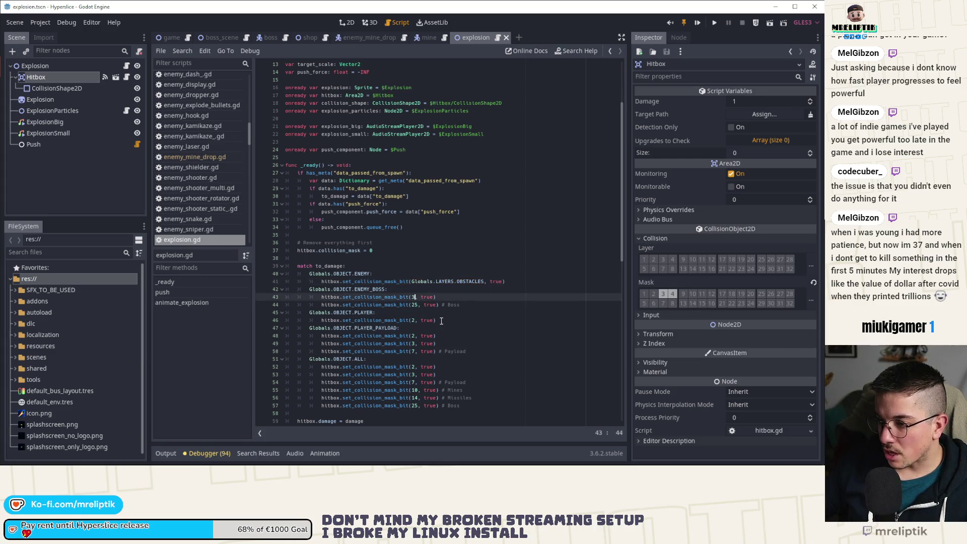
pyautogui.hotkey('ctrl', 'v')
pyautogui.click(415, 344)
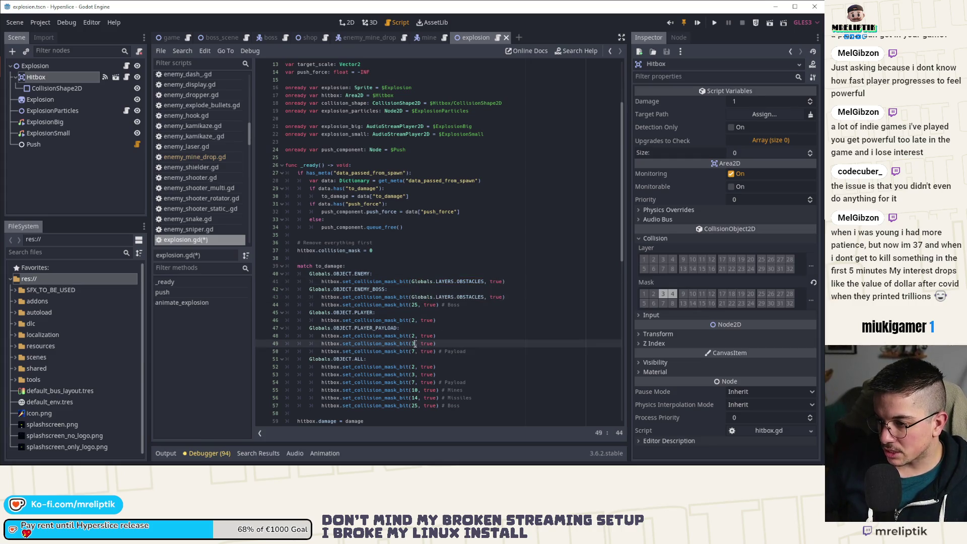
pyautogui.press('BackSpace')
pyautogui.hotkey('ctrl', 'v')
pyautogui.click(414, 375)
pyautogui.press('BackSpace')
pyautogui.hotkey('ctrl', 'v')
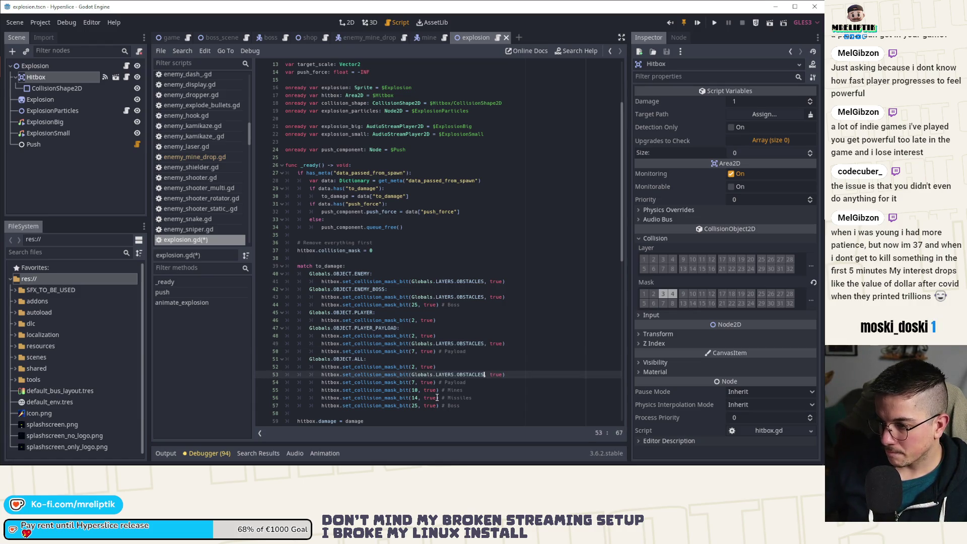
pyautogui.hotkey('ctrl', 's')
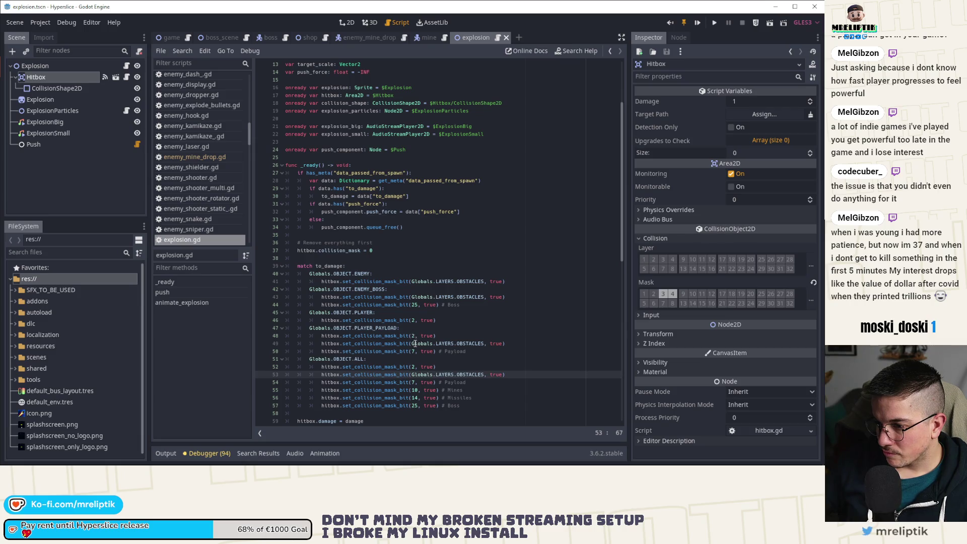
# Step: Replace bit 2 with Globals.LAYERS.PLAYER_OBSTACLES on lines 46, 48 and 52, then save
pyautogui.click(414, 336)
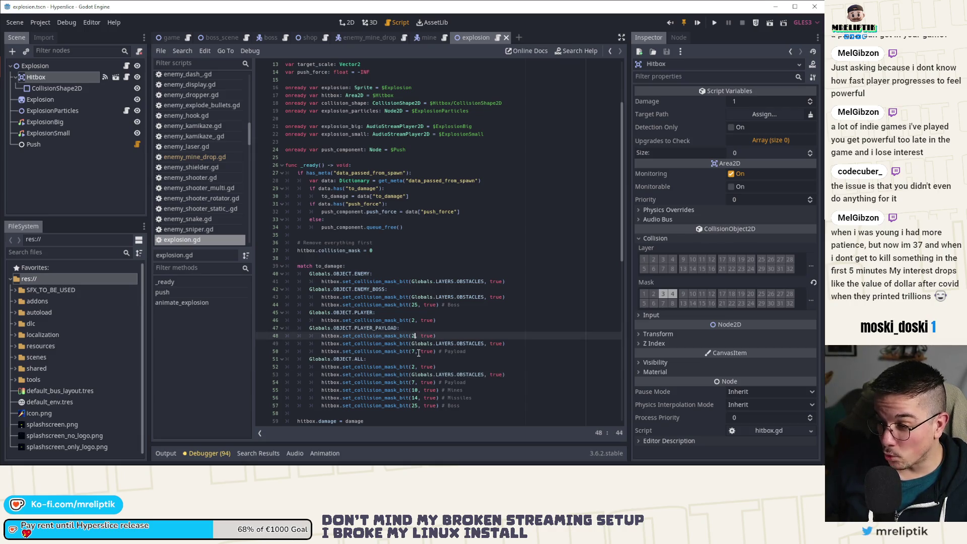
pyautogui.write('Globals.LA')
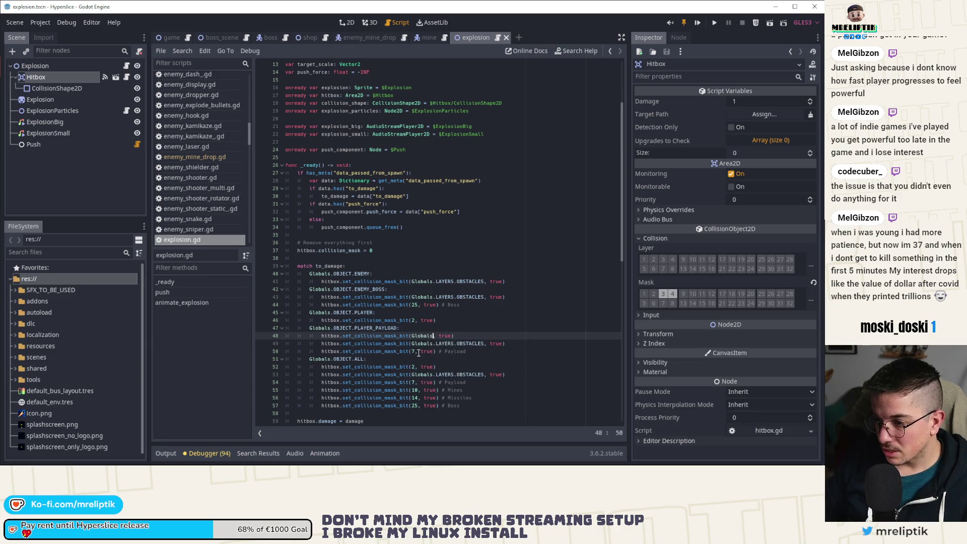
pyautogui.write('YERS.')
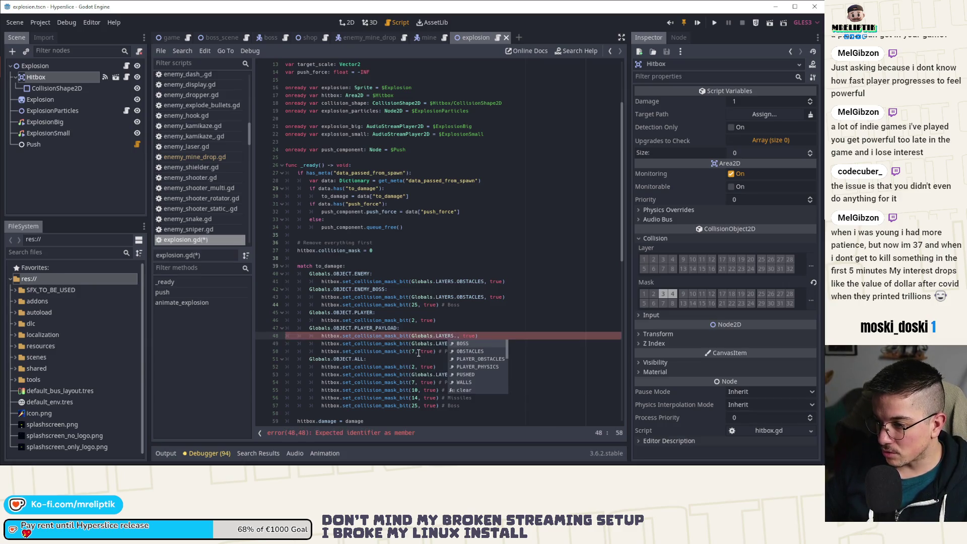
pyautogui.press('Down')
pyautogui.press('Down')
pyautogui.press('Return')
pyautogui.hotkey('ctrl', 's')
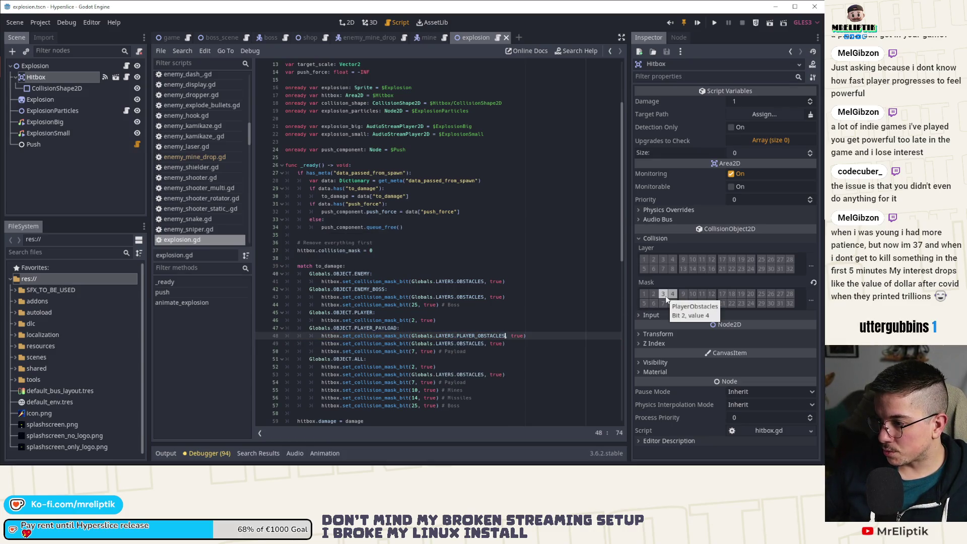
pyautogui.moveTo(510, 338); pyautogui.dragTo(412, 336)
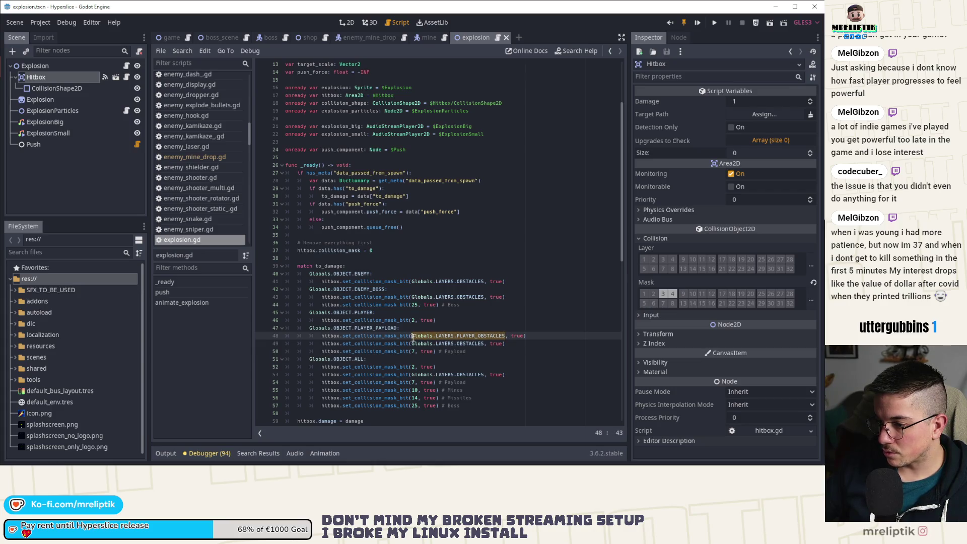
pyautogui.hotkey('ctrl', 'c')
pyautogui.doubleClick(414, 321)
pyautogui.hotkey('ctrl', 'v')
pyautogui.click(414, 367)
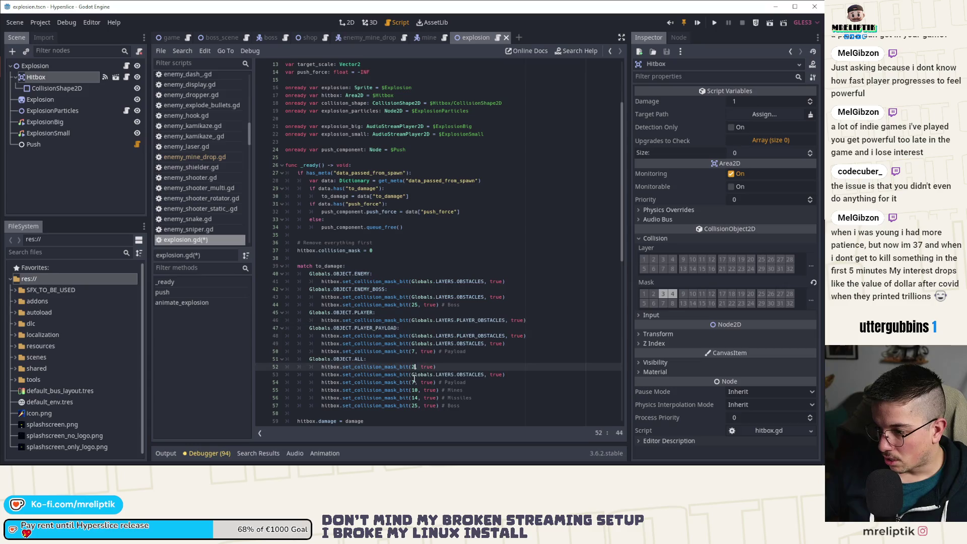
pyautogui.hotkey('ctrl', 'v')
pyautogui.hotkey('ctrl', 's')
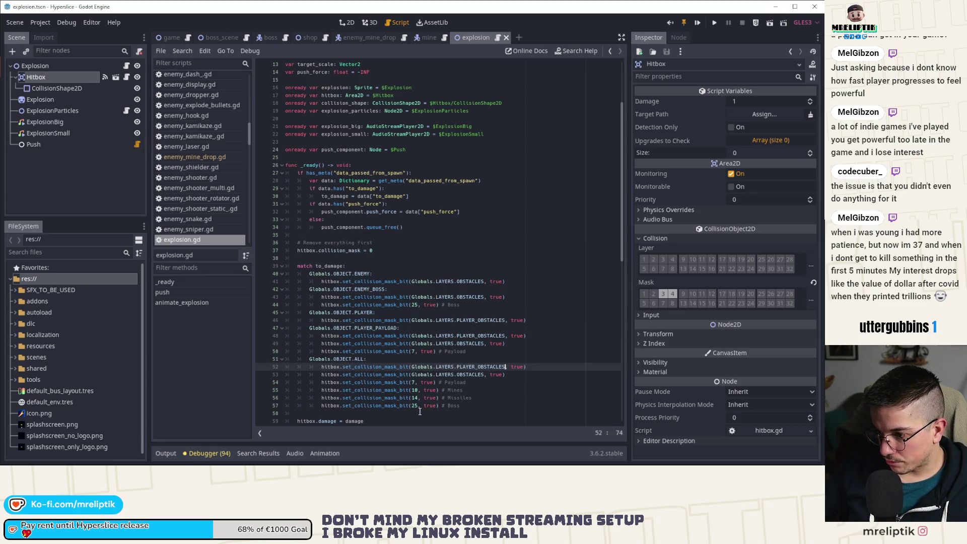
# Step: Replace the boss case's bit 25 with Globals.LAYERS.BOSS and save
pyautogui.press('Down')
pyautogui.press('Down')
pyautogui.click(418, 406)
pyautogui.press('BackSpace')
pyautogui.press('BackSpace')
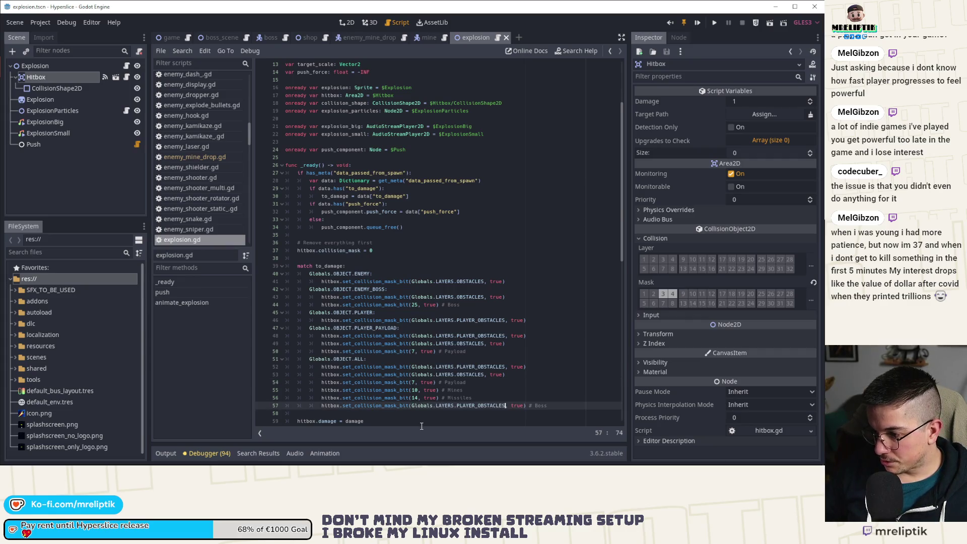
pyautogui.hotkey('ctrl', 'v')
pyautogui.hotkey('ctrl', 'Left')
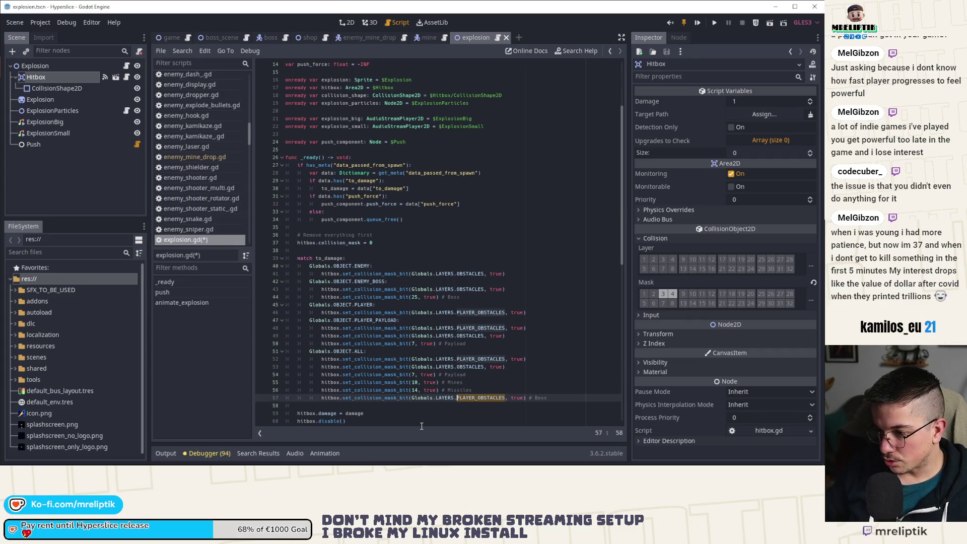
pyautogui.hotkey('ctrl', 'shift', 'Right')
pyautogui.write('BOSS')
pyautogui.hotkey('ctrl', 's')
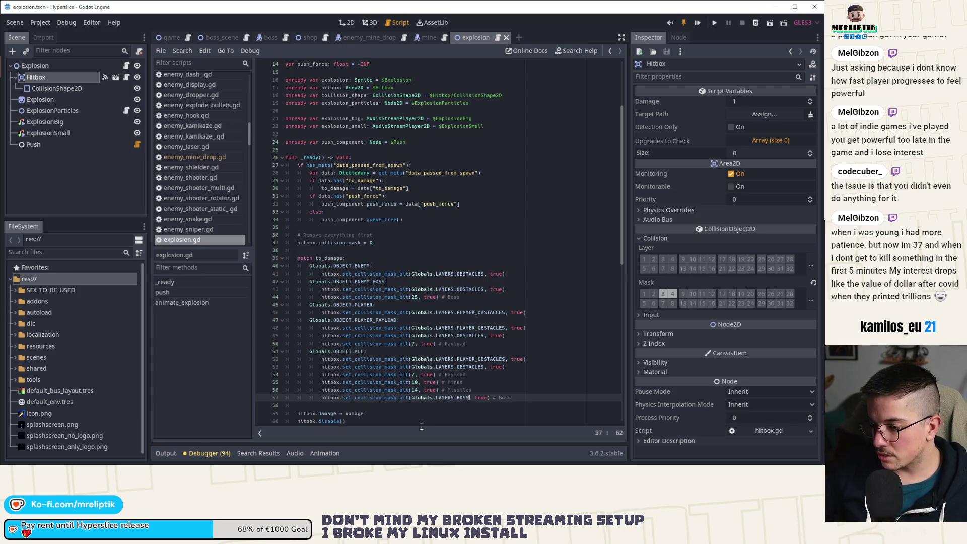
pyautogui.click(391, 243)
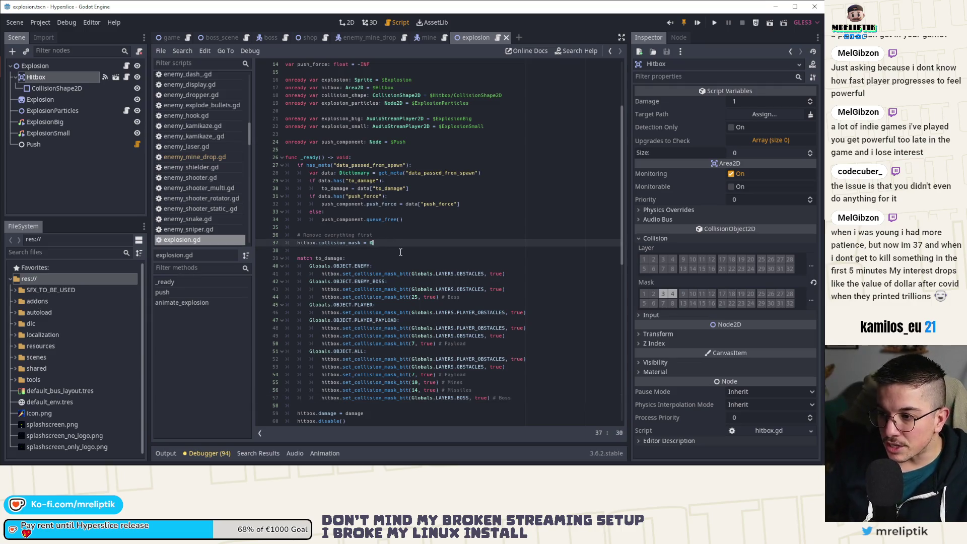
# Step: Add 'hitbox.collision_mask = collison_int' below the collision_mask reset line
pyautogui.press('Return')
pyautogui.press('Return')
pyautogui.write('hitbox.')
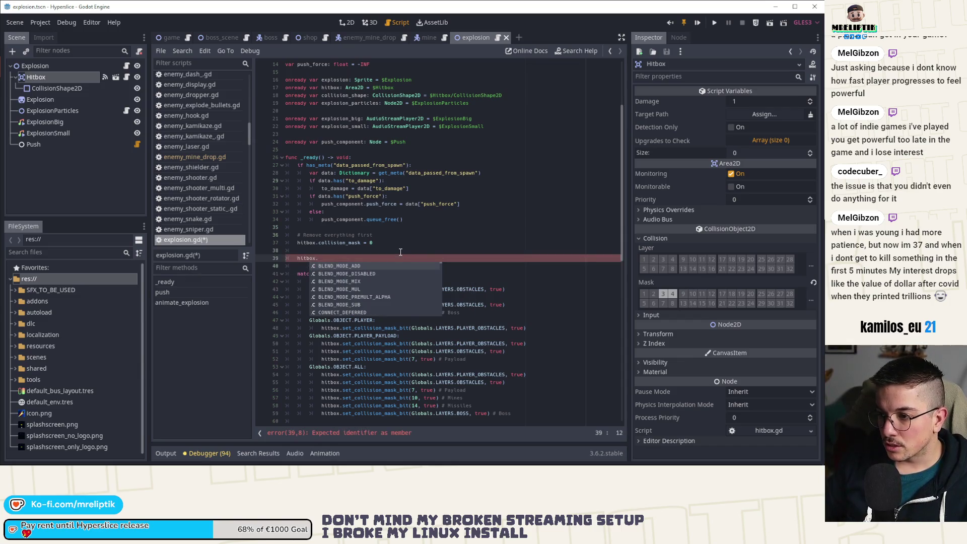
pyautogui.write('coll')
pyautogui.press('Down')
pyautogui.press('Return')
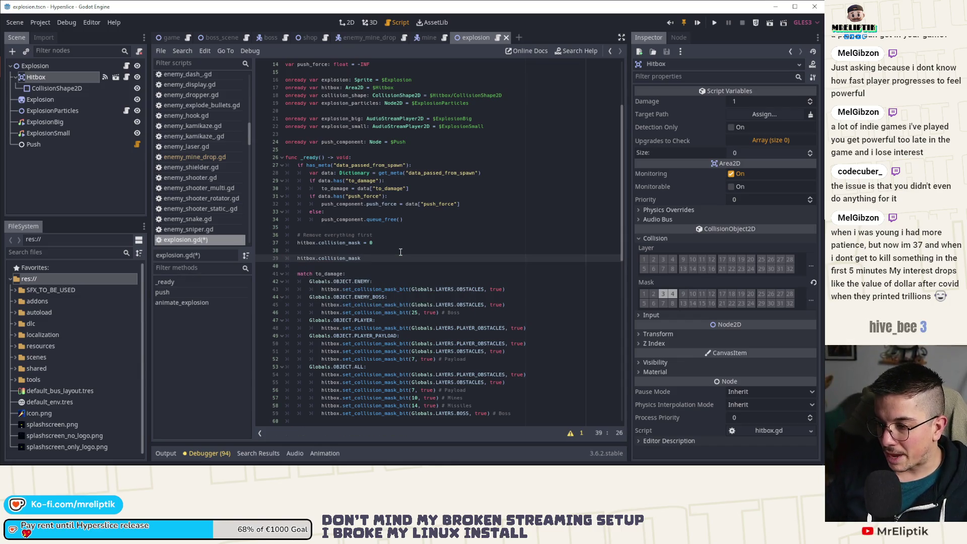
pyautogui.write(' = collis')
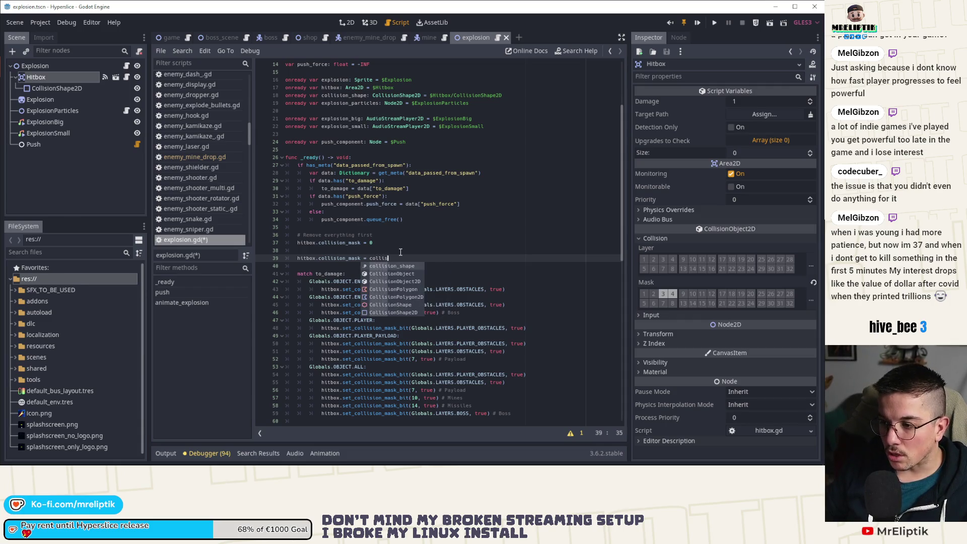
pyautogui.write('on_int')
pyautogui.click(400, 251)
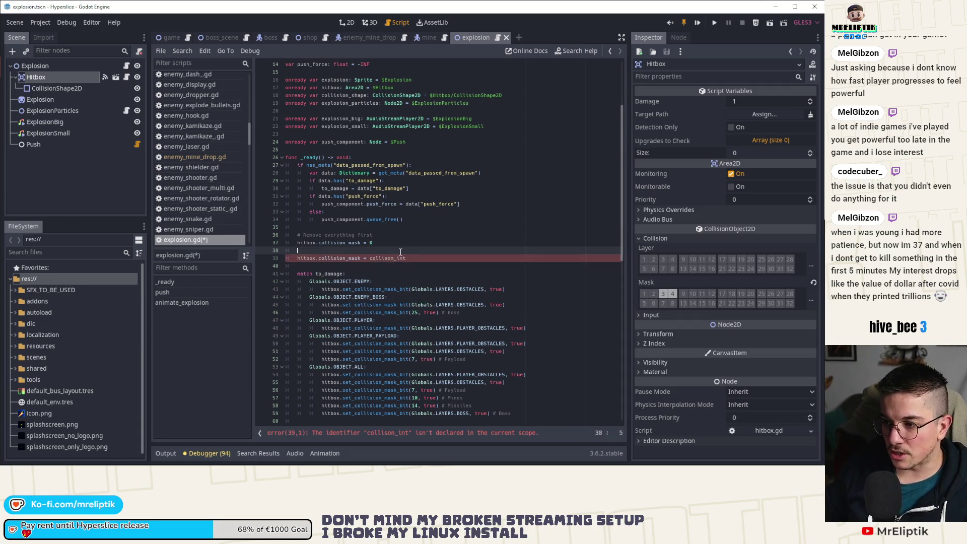
# Step: Declare var collision_int = 1 << Globals.LAYERS.OBSTACLES | 1 << Globals.LAYERS.BOSS above it
pyautogui.press('Return')
pyautogui.write('va')
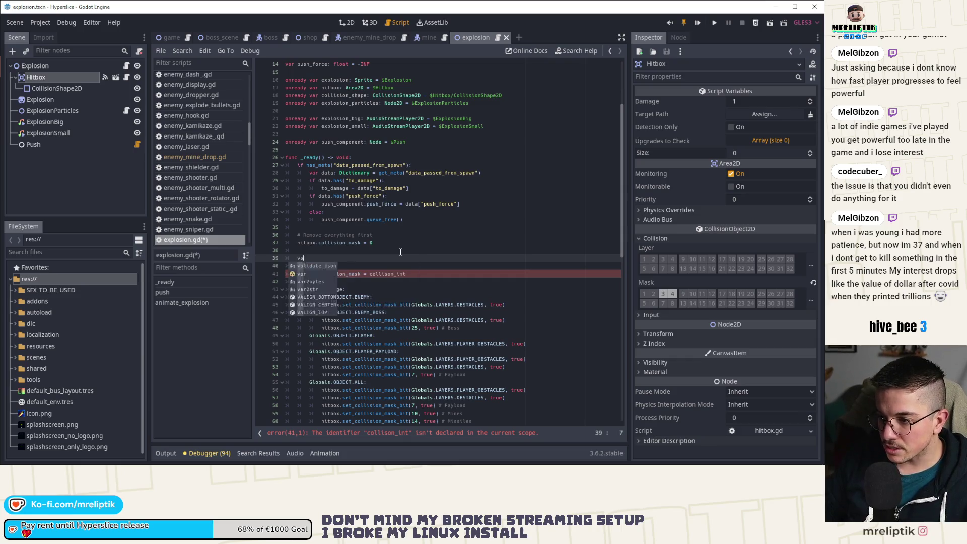
pyautogui.write('r collision_int = 1')
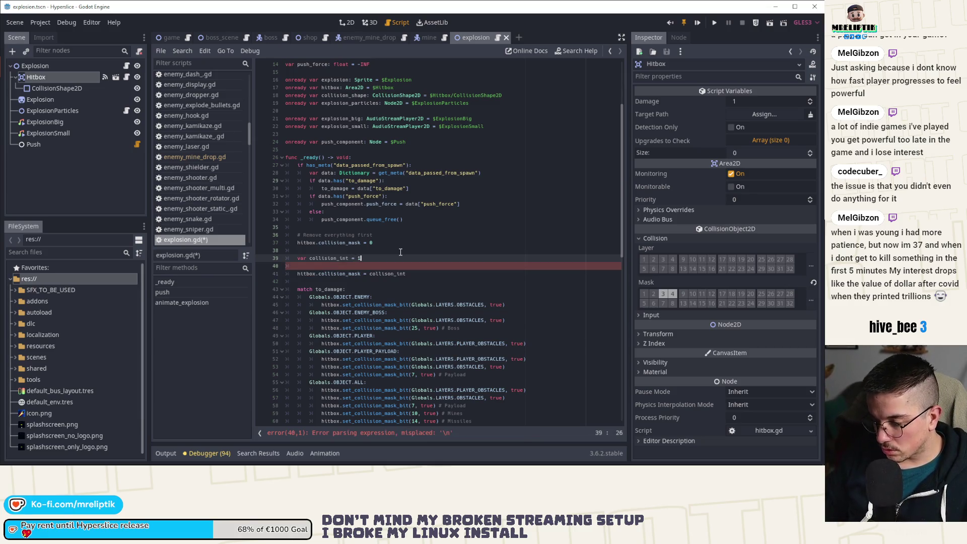
pyautogui.write(' >')
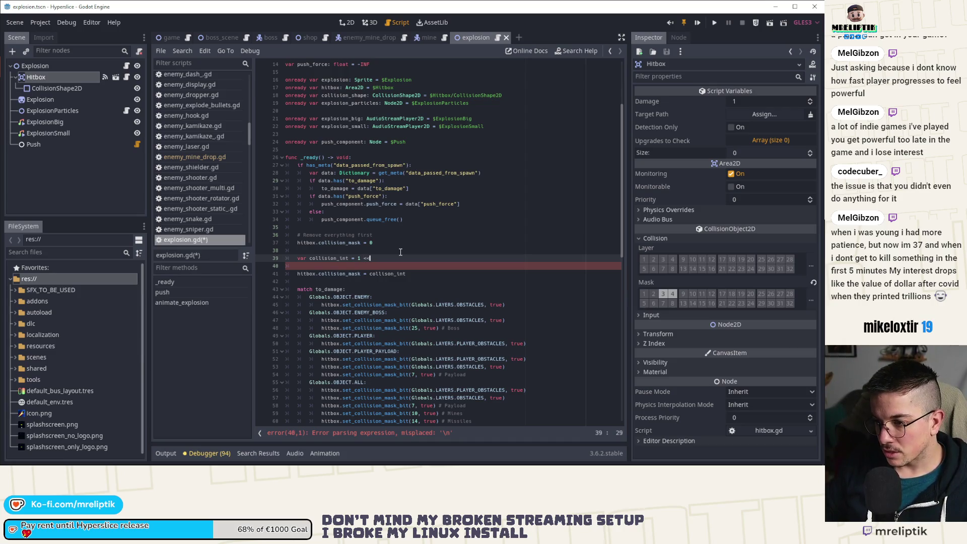
pyautogui.write('Globals.L')
pyautogui.press('capslock')
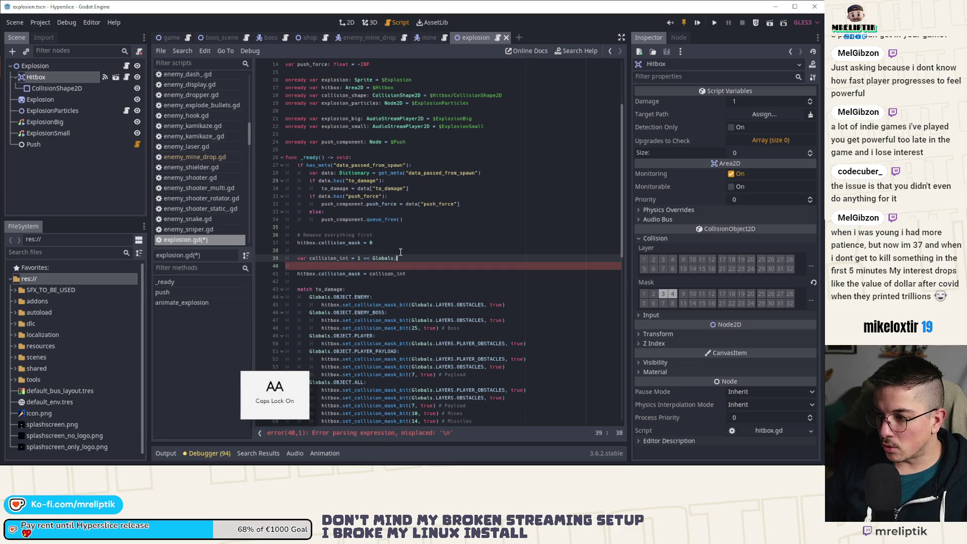
pyautogui.write('AYERS.O')
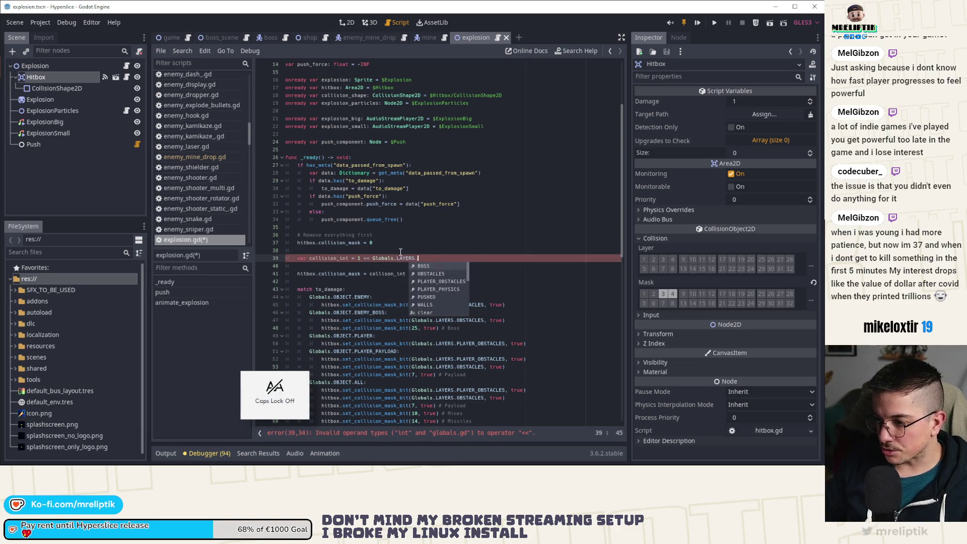
pyautogui.press('Return')
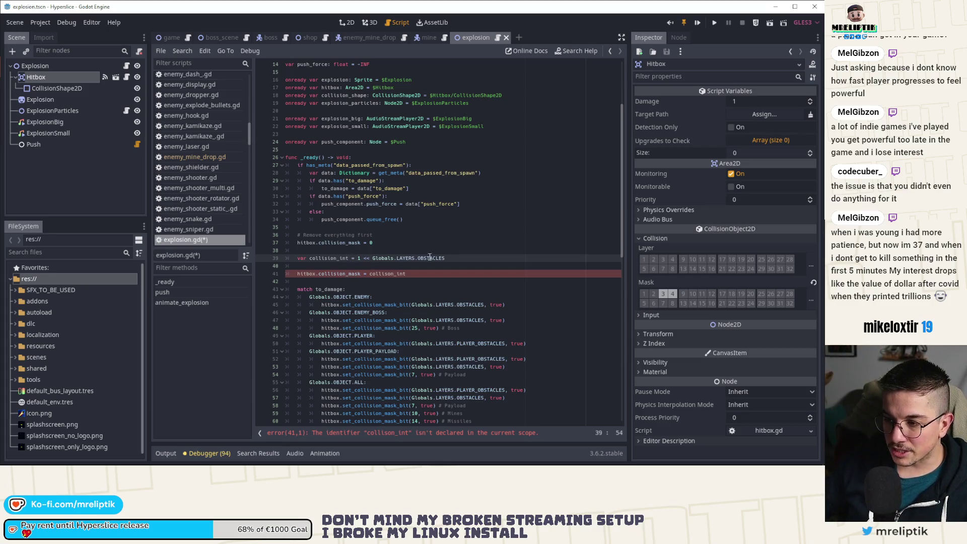
pyautogui.write(' | ')
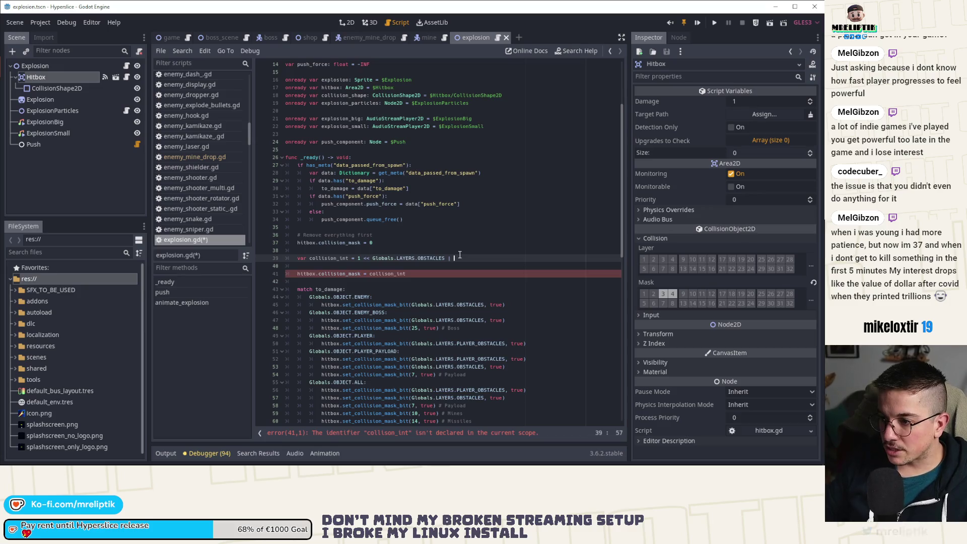
pyautogui.write('1 << Globals.')
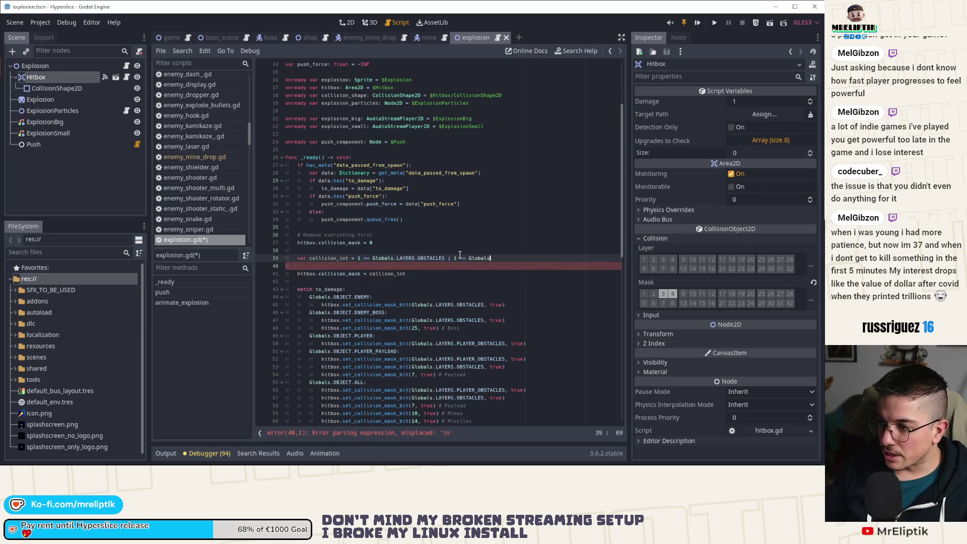
pyautogui.write('LAYERS.BOSS')
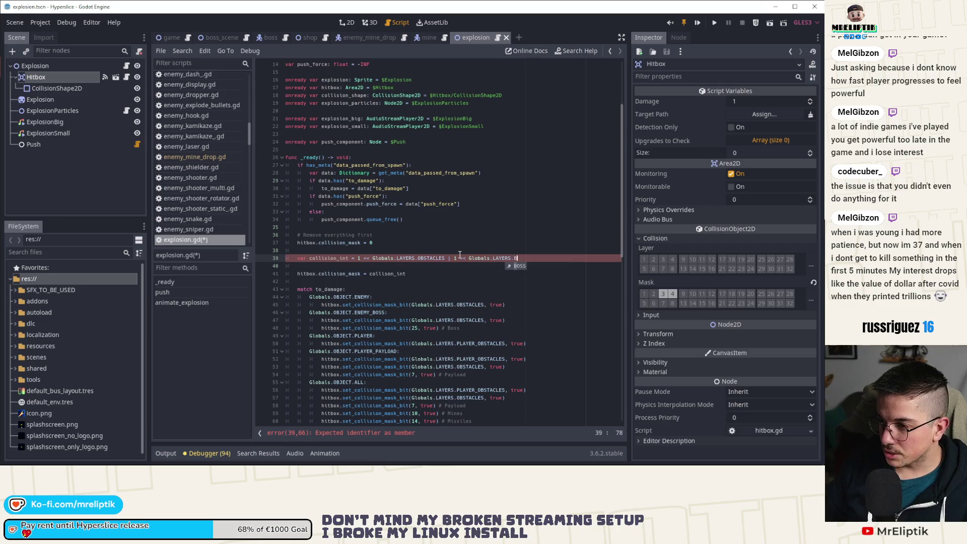
pyautogui.hotkey('ctrl', 's')
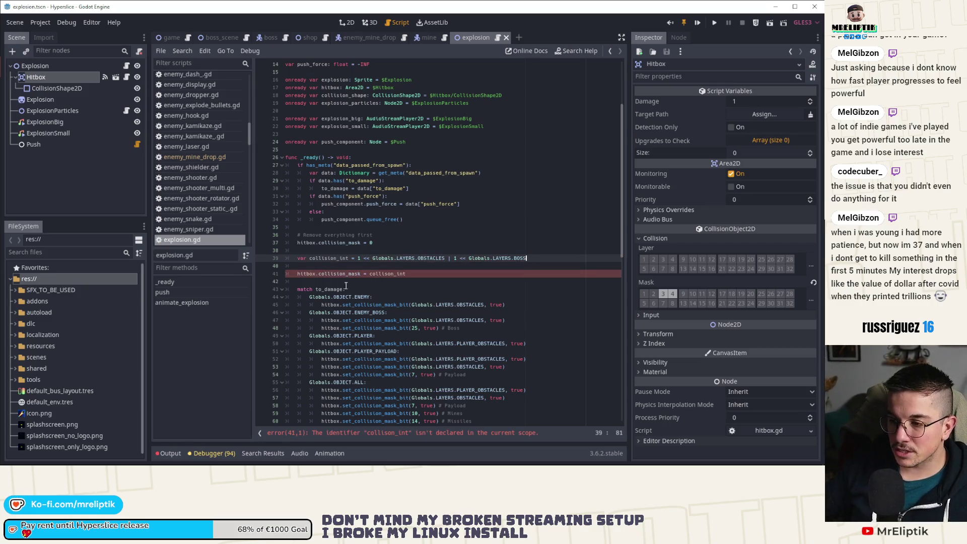
# Step: Remove the empty line between the new lines and select LAYERS.OBSTACLES on line 39
pyautogui.press('Delete')
pyautogui.press('Down')
pyautogui.click(287, 258)
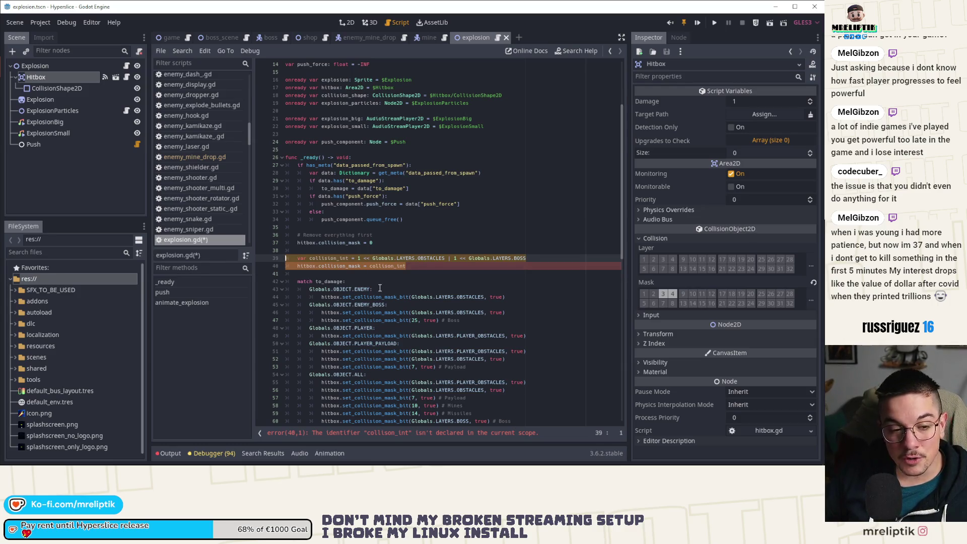
pyautogui.click(394, 258)
pyautogui.moveTo(394, 258); pyautogui.dragTo(448, 258)
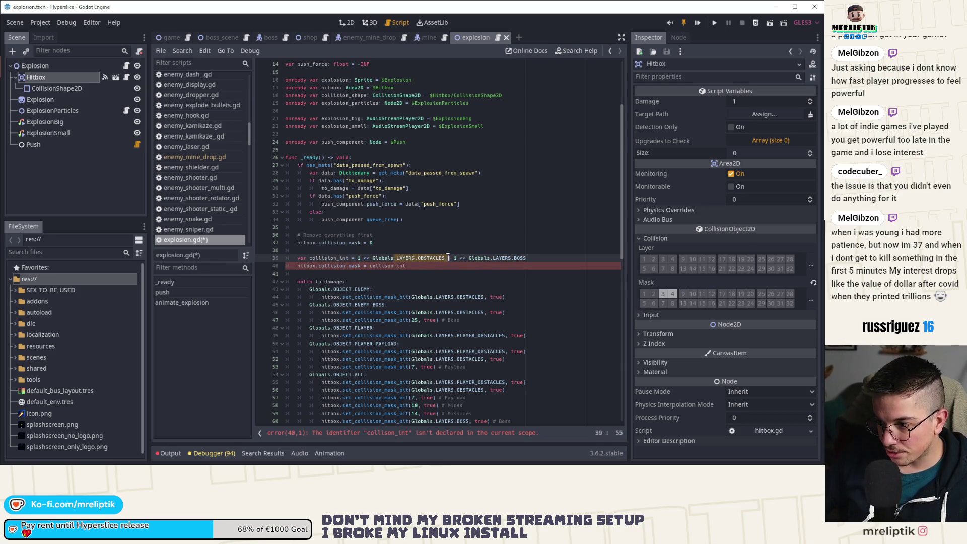
pyautogui.click(535, 260)
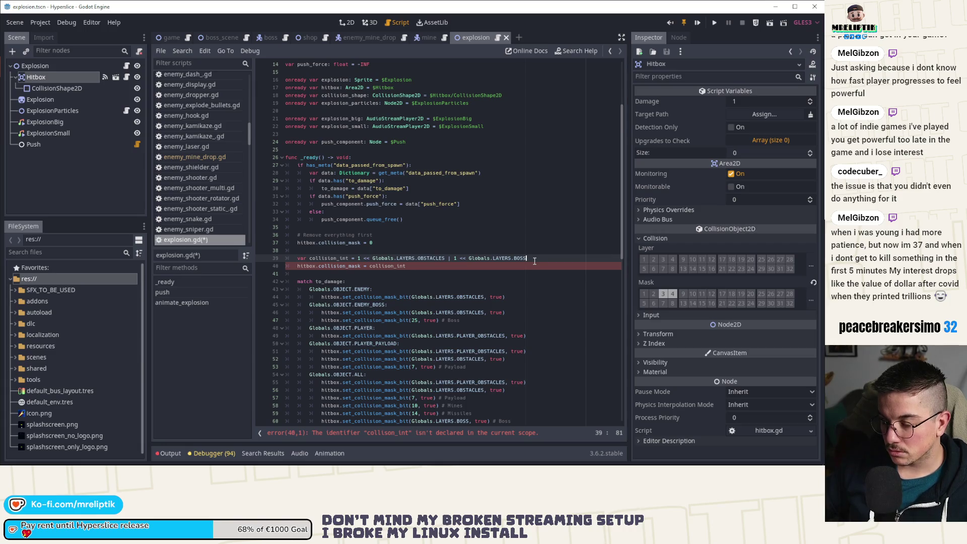
# Step: Delete the added collision_int lines and save explosion.gd
pyautogui.press('Home')
pyautogui.hotkey('shift', 'Down')
pyautogui.hotkey('shift', 'Down')
pyautogui.hotkey('shift', 'Down')
pyautogui.press('Delete')
pyautogui.hotkey('ctrl', 's')
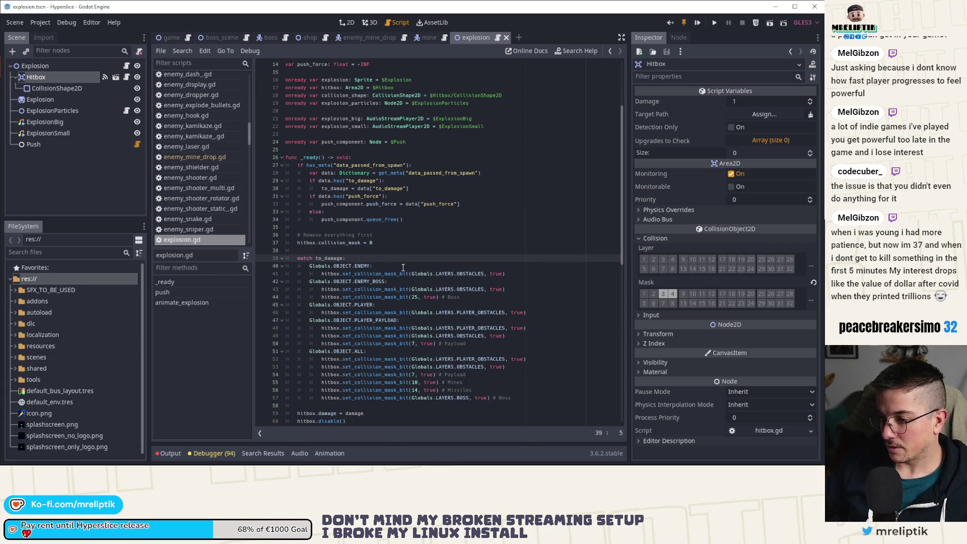
# Step: Look over the script, then launch Hyperslice in a debug run with F5
pyautogui.scroll(-3, 403, 268)
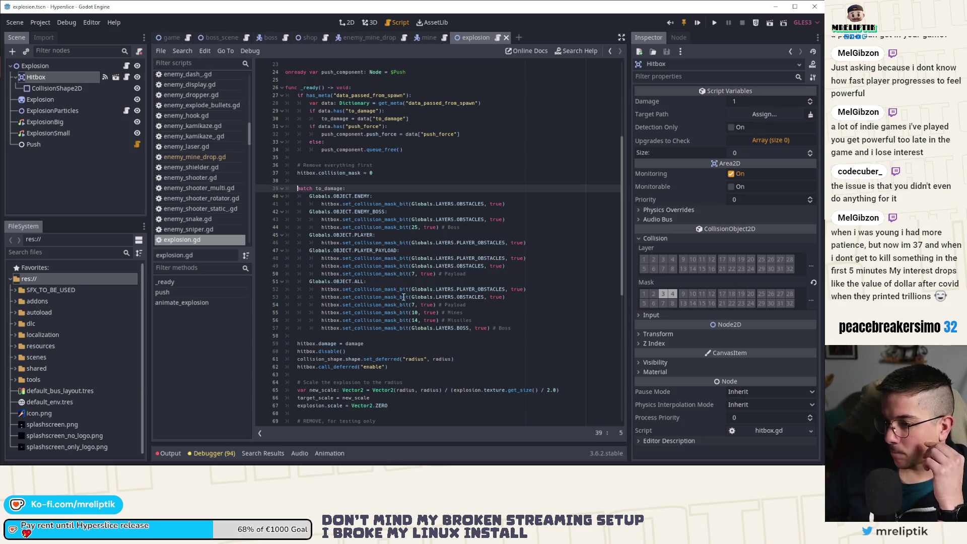
pyautogui.scroll(-10, 403, 299)
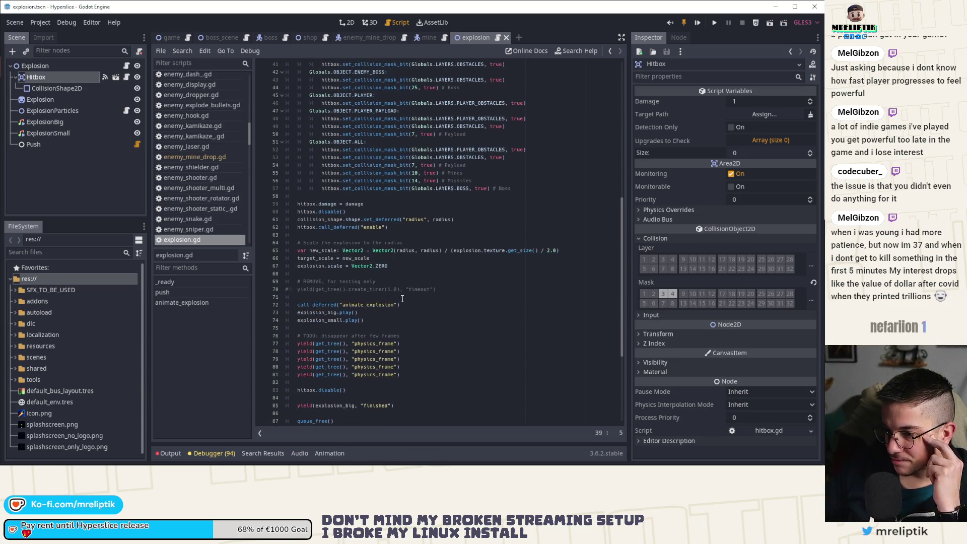
pyautogui.scroll(4, 540, 209)
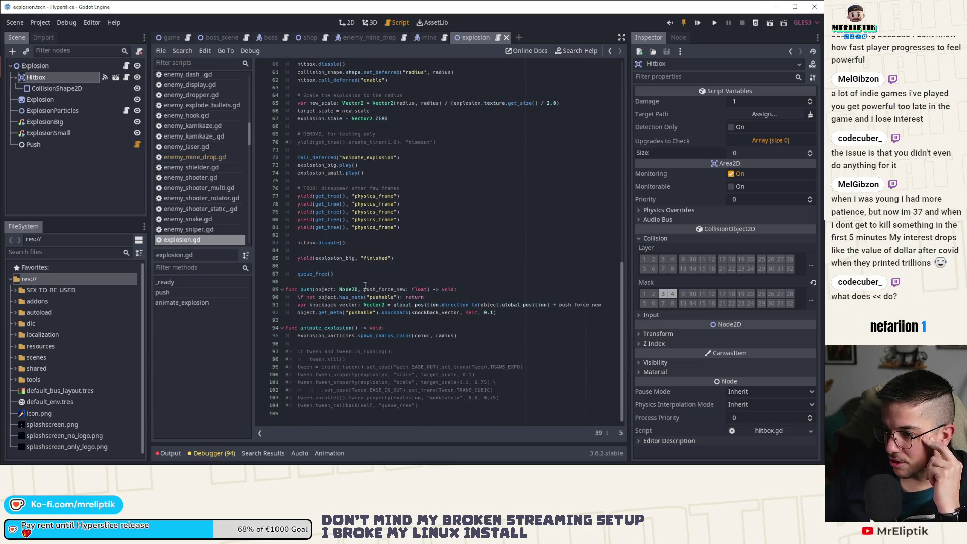
pyautogui.scroll(10, 539, 208)
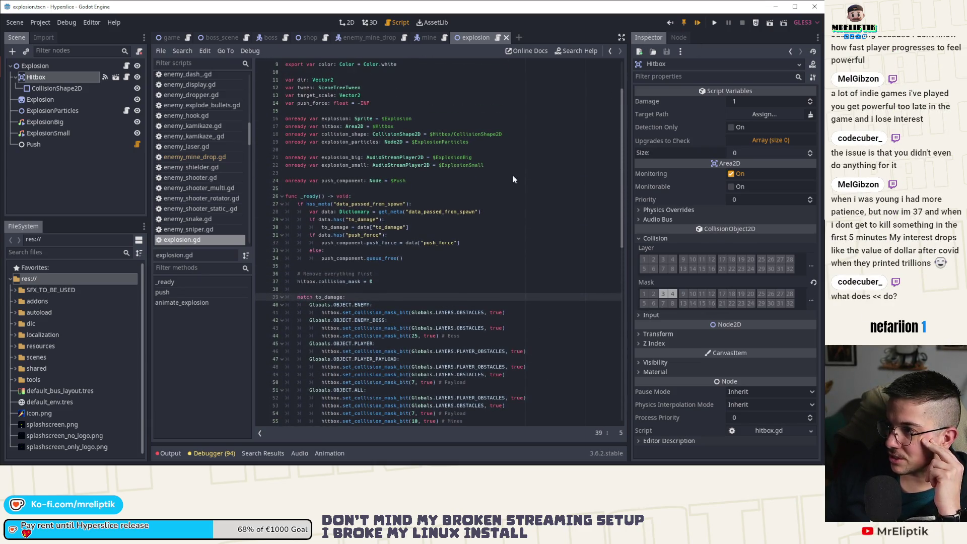
pyautogui.press('F5')
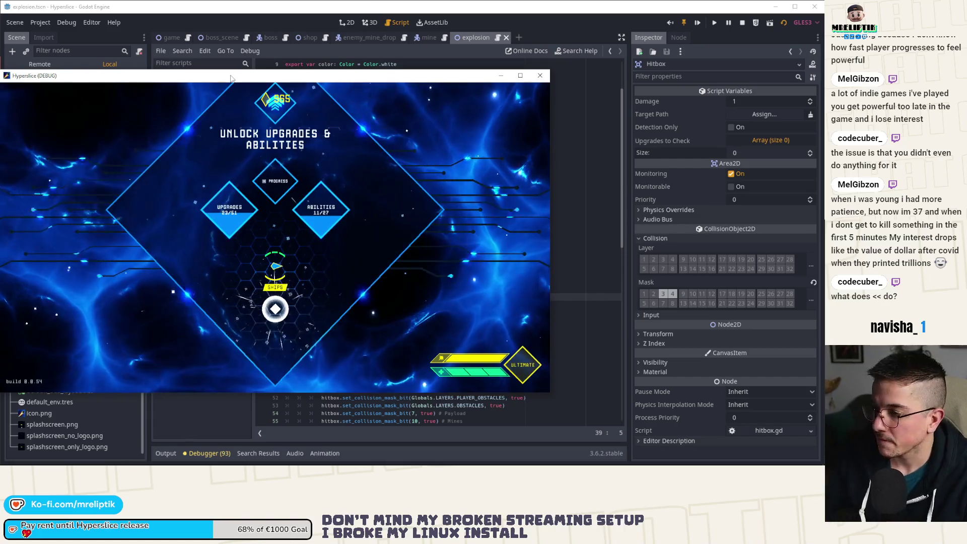
# Step: Stop the game with F8 and expand the Hitbox's Collision layer and mask settings
pyautogui.press('F8')
pyautogui.click(663, 238)
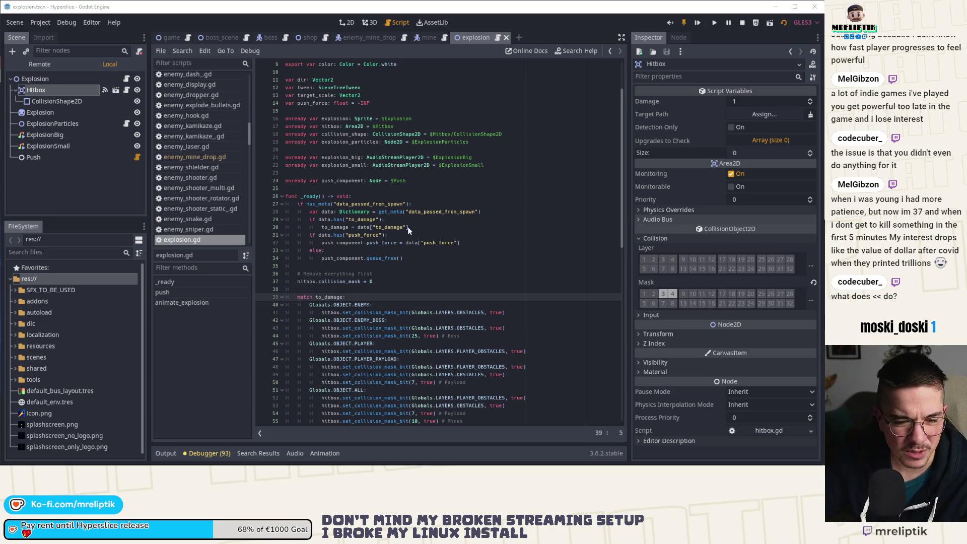
pyautogui.click(448, 251)
pyautogui.click(397, 281)
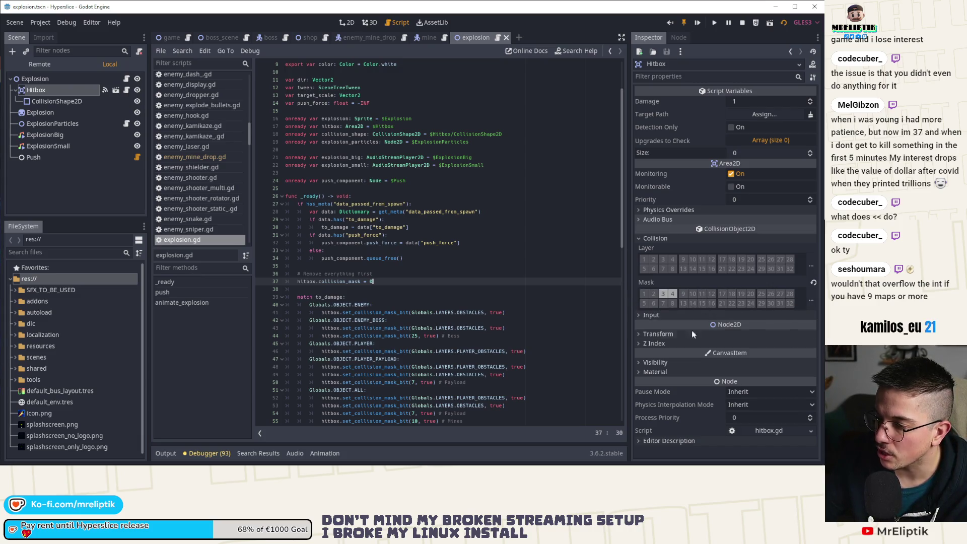
pyautogui.click(224, 349)
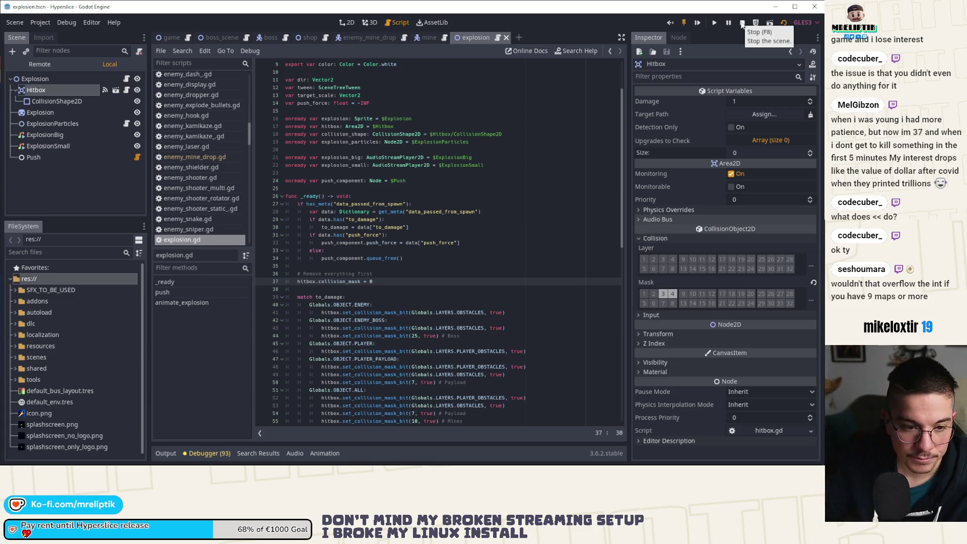
# Step: Launch Hyperslice again so its debug window opens on the Unlock Upgrades & Abilities screen
pyautogui.moveTo(36, 463)
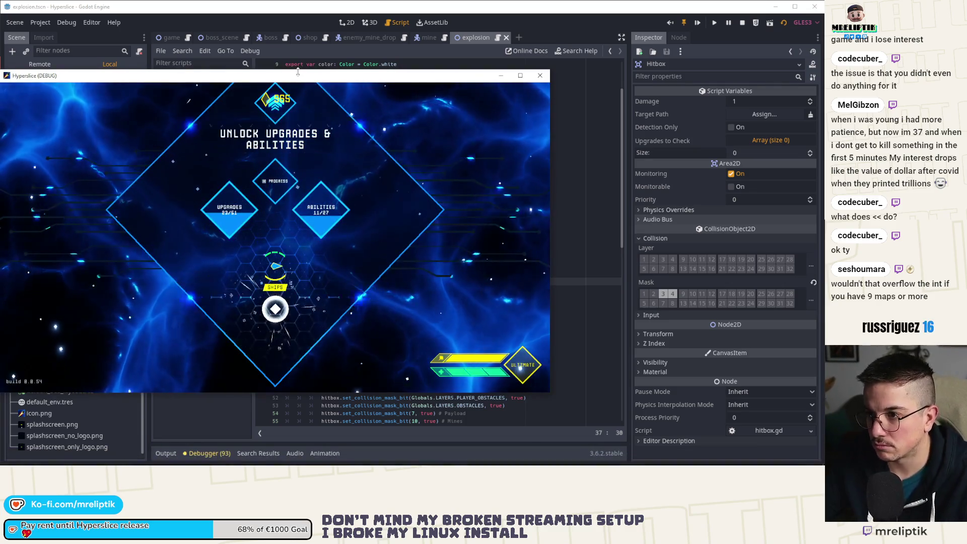
# Step: Maximize the game window, dash through enemies until the run ends at wave 1, then quick retry
pyautogui.doubleClick(315, 84)
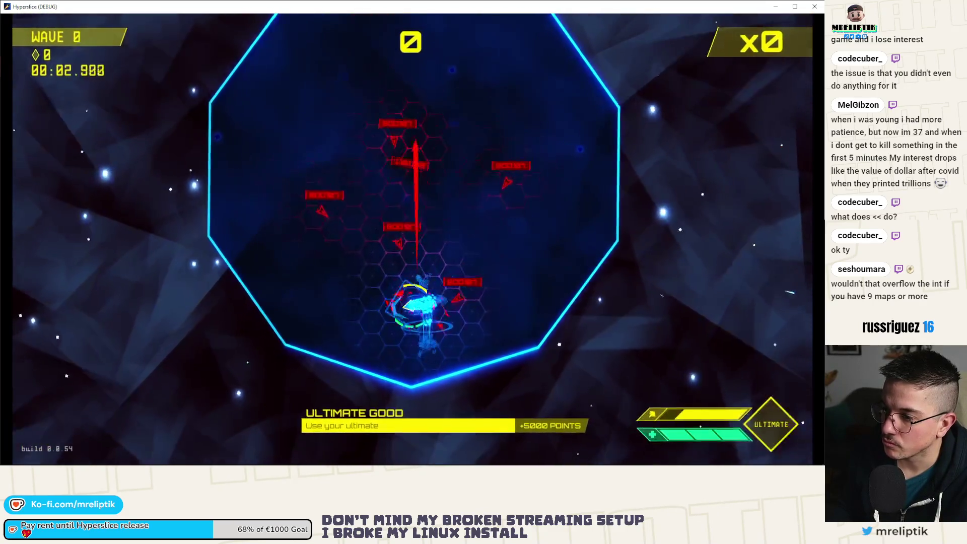
pyautogui.moveTo(282, 309); pyautogui.dragTo(474, 291)
pyautogui.moveTo(302, 337)
pyautogui.mouseDown()
pyautogui.moveTo(443, 265)
pyautogui.moveTo(504, 211)
pyautogui.mouseUp()
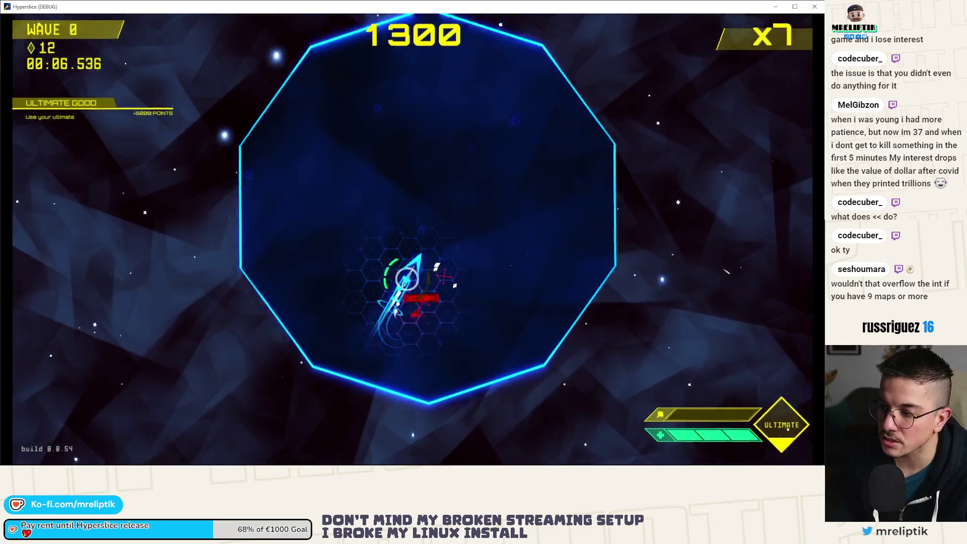
pyautogui.moveTo(441, 273); pyautogui.dragTo(437, 237)
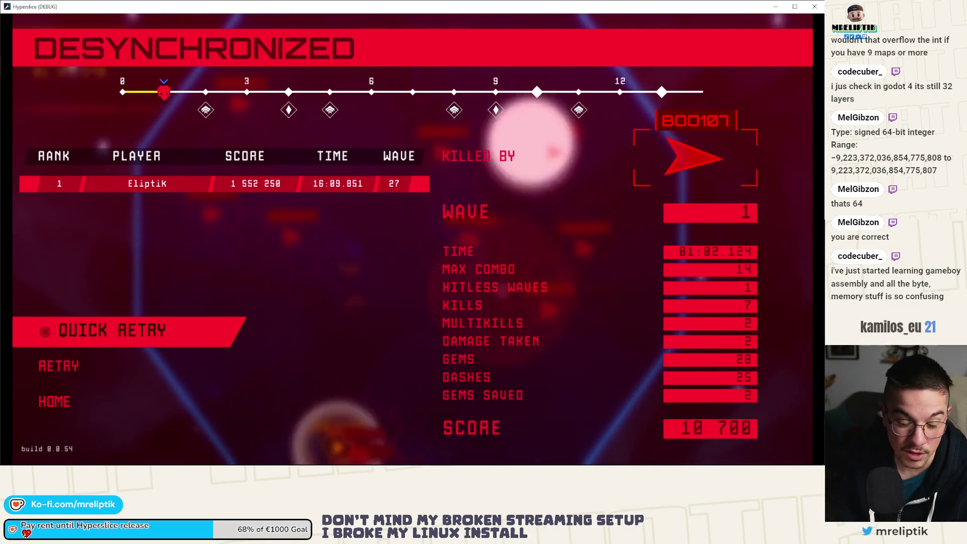
pyautogui.press('Return')
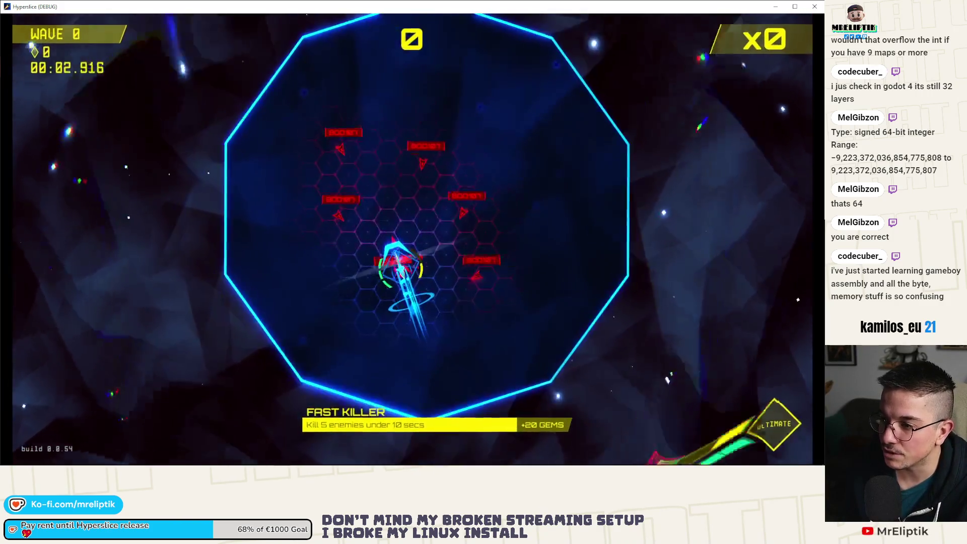
# Step: Dash through the red enemies until Wave 0 is cleared at 2 000 points, x9
pyautogui.click(99, 186)
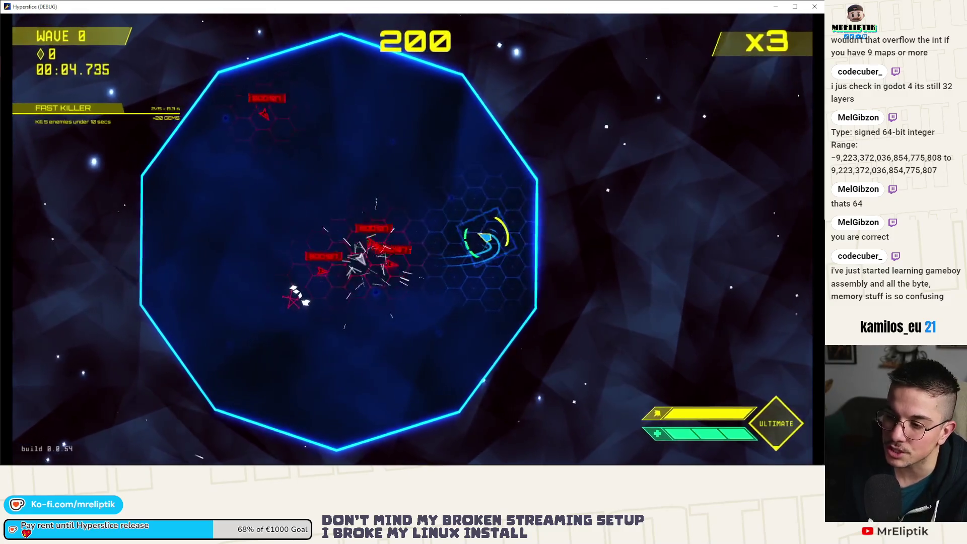
pyautogui.click(592, 351)
pyautogui.click(469, 211)
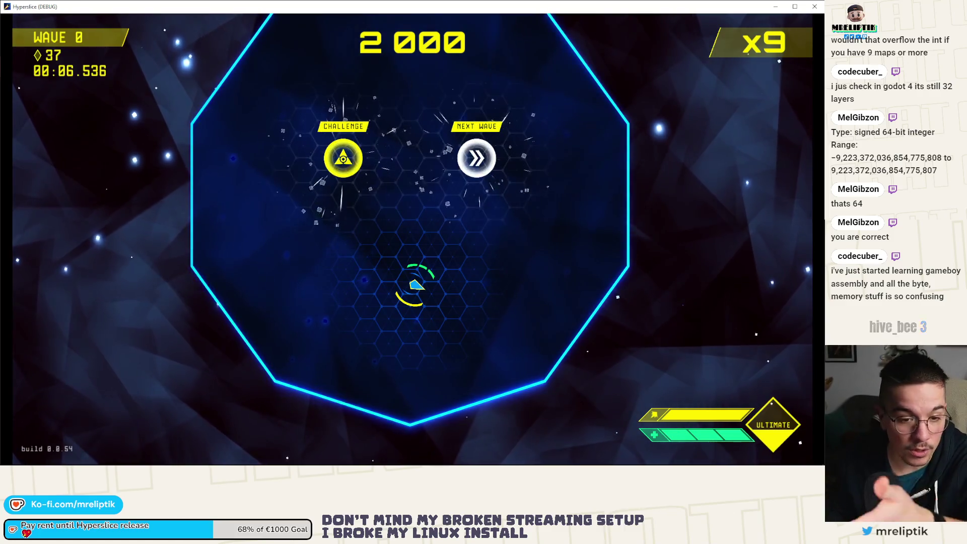
# Step: Spawn an EnemyMineDrop enemy with spawn_enemy_health EnemyMineDrop 2 1 from the dev console
pyautogui.press('`')
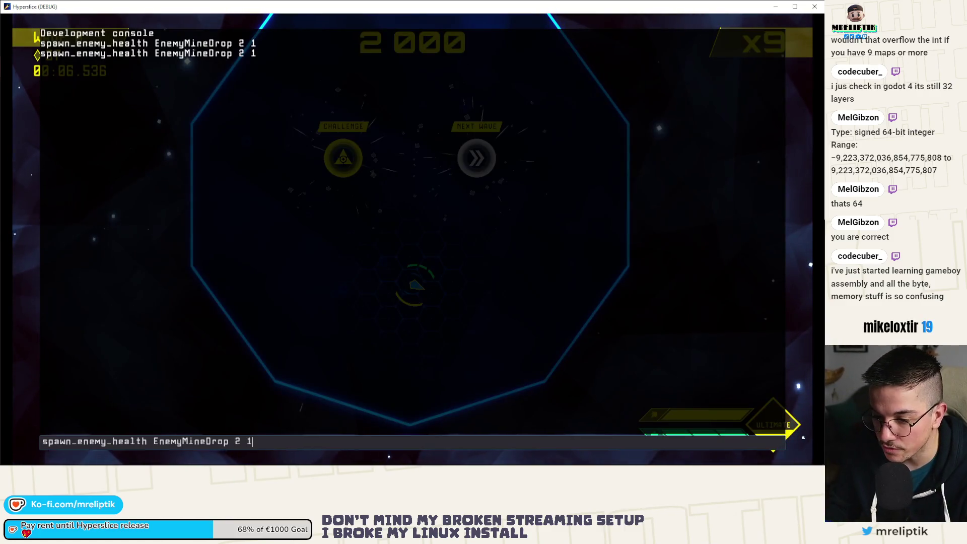
pyautogui.press('Return')
pyautogui.press('`')
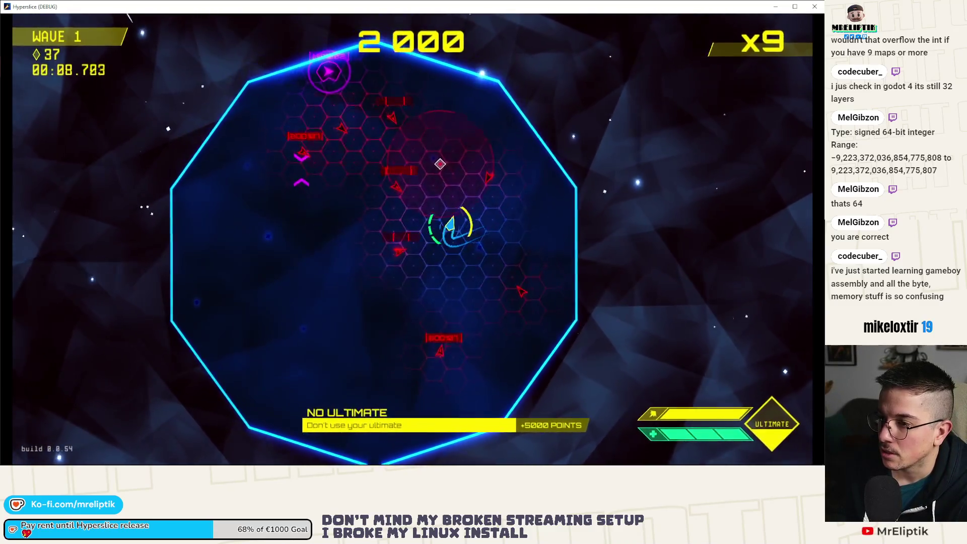
# Step: Dash-slice enemies and the mine enemy until the run ends desynchronized at 2,900 points
pyautogui.click(535, 240)
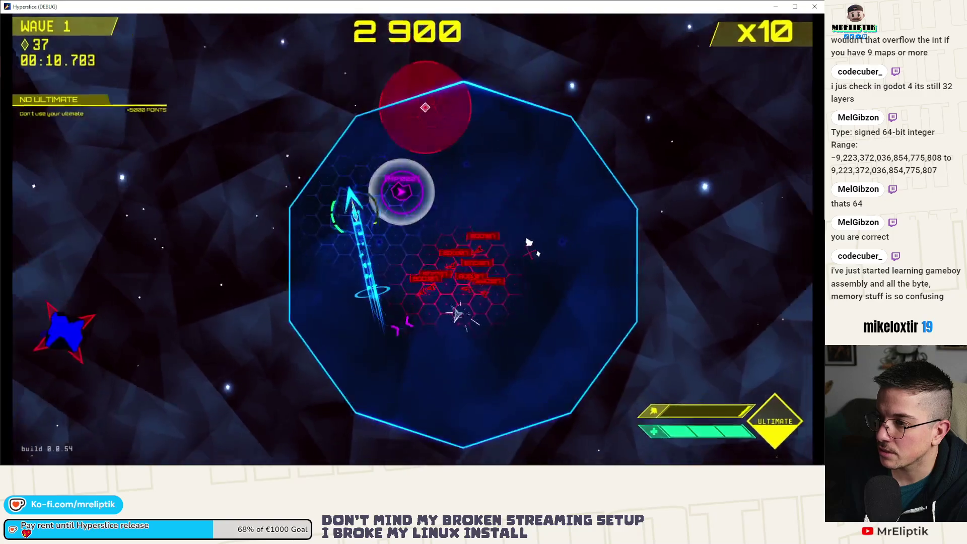
pyautogui.click(530, 277)
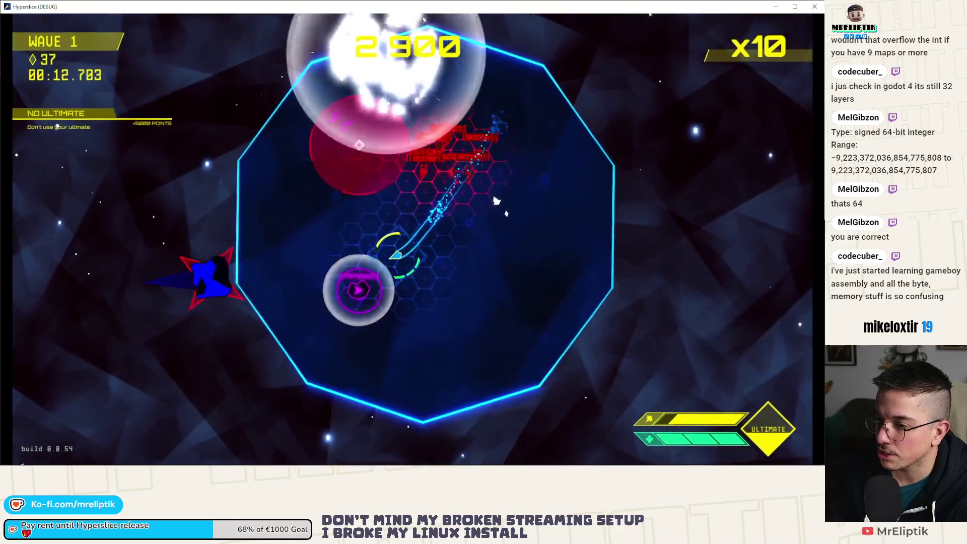
pyautogui.click(512, 238)
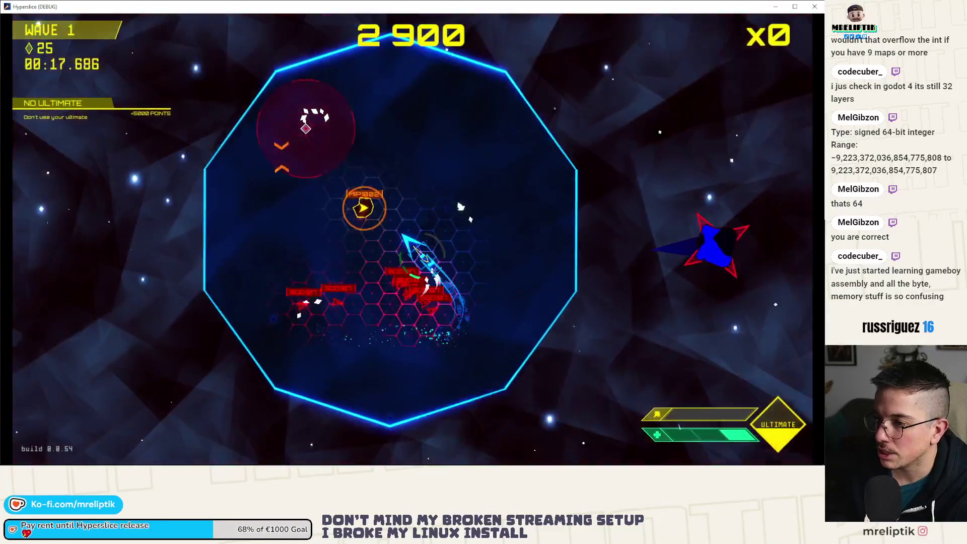
pyautogui.click(409, 241)
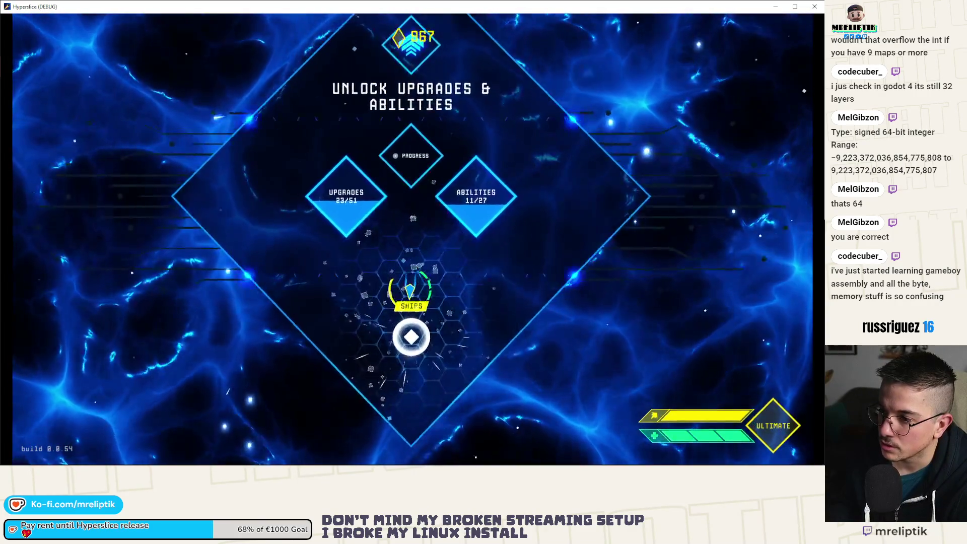
# Step: Start a new run, play to Slice Only Wave 2, then pause, resume and open the dev console
pyautogui.click(422, 344)
pyautogui.click(422, 282)
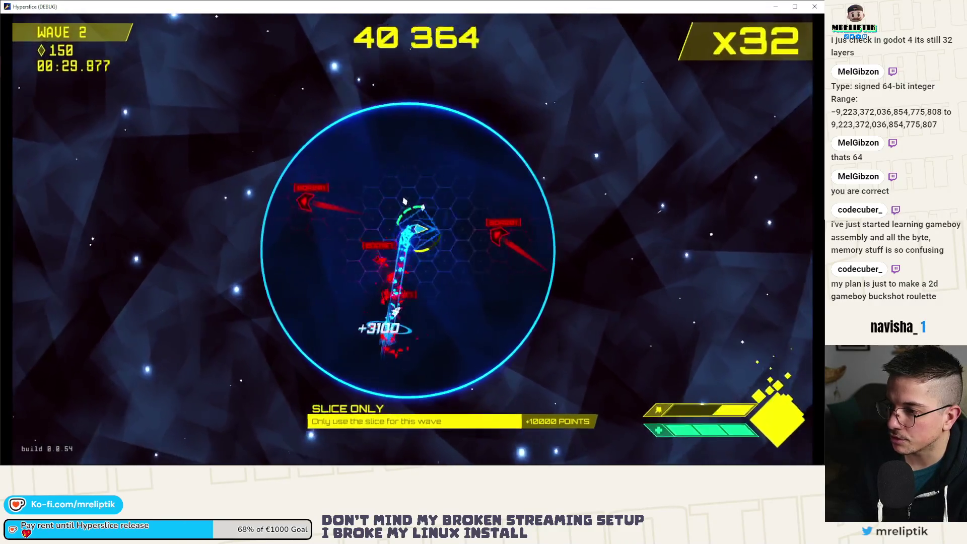
pyautogui.press('Escape')
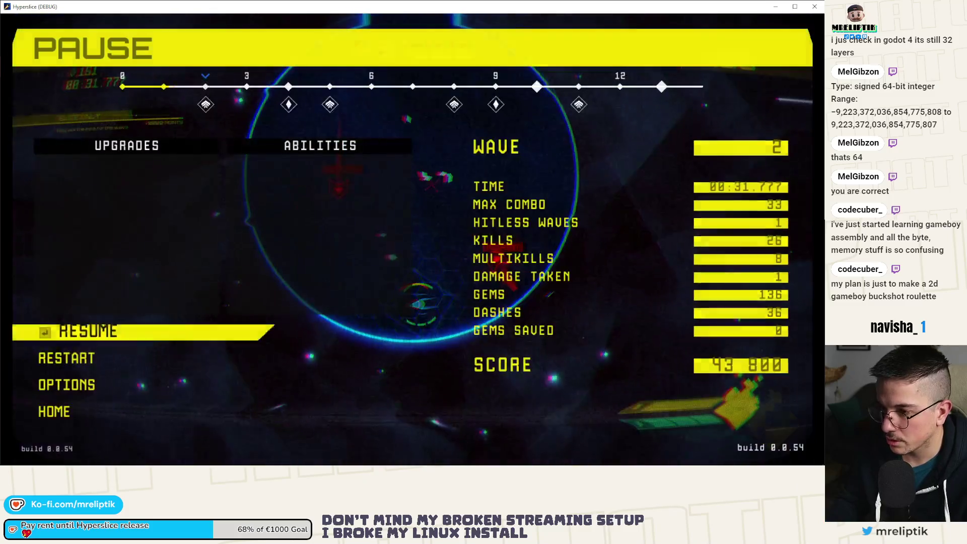
pyautogui.press('Escape')
pyautogui.press('`')
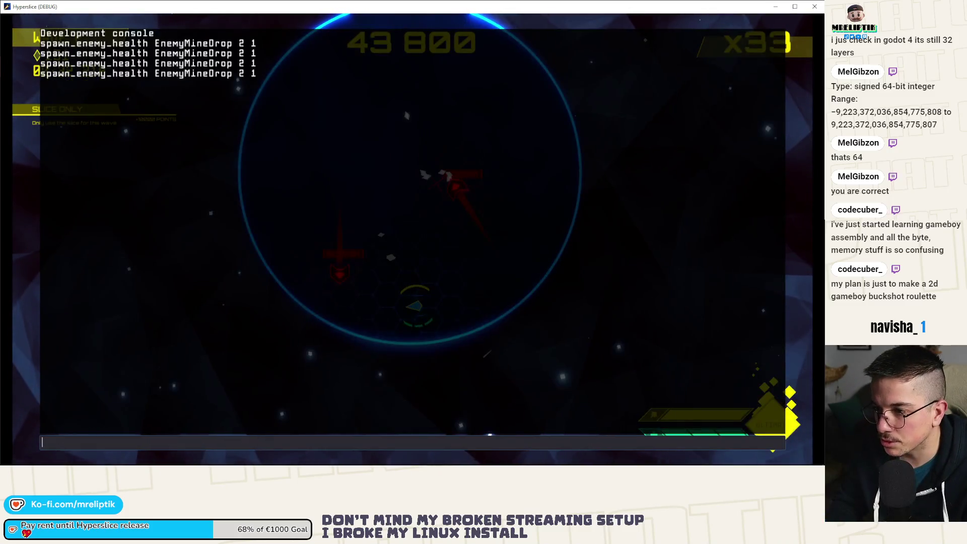
# Step: Play wave 2 until it ends desynchronized at 43,900 points, then quick-retry into a new run
pyautogui.press('`')
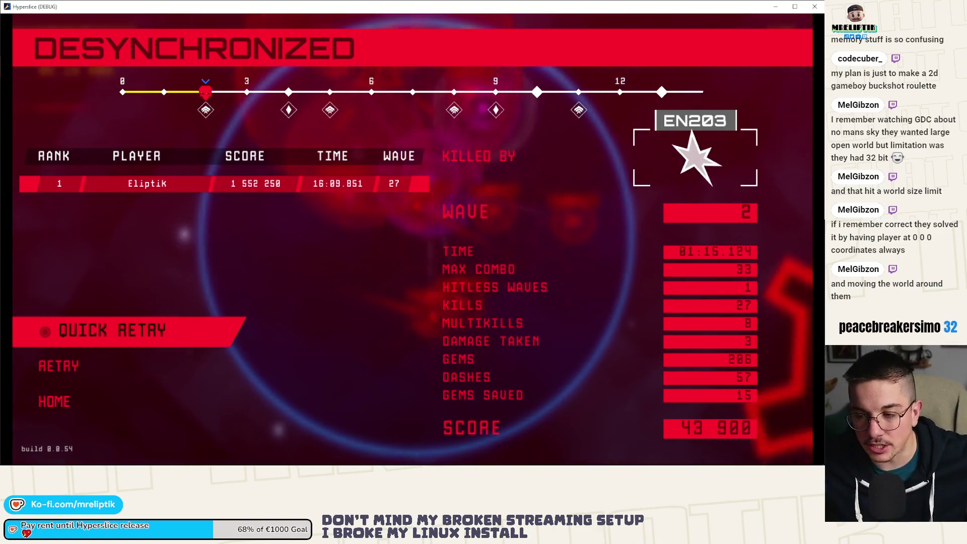
pyautogui.press('r')
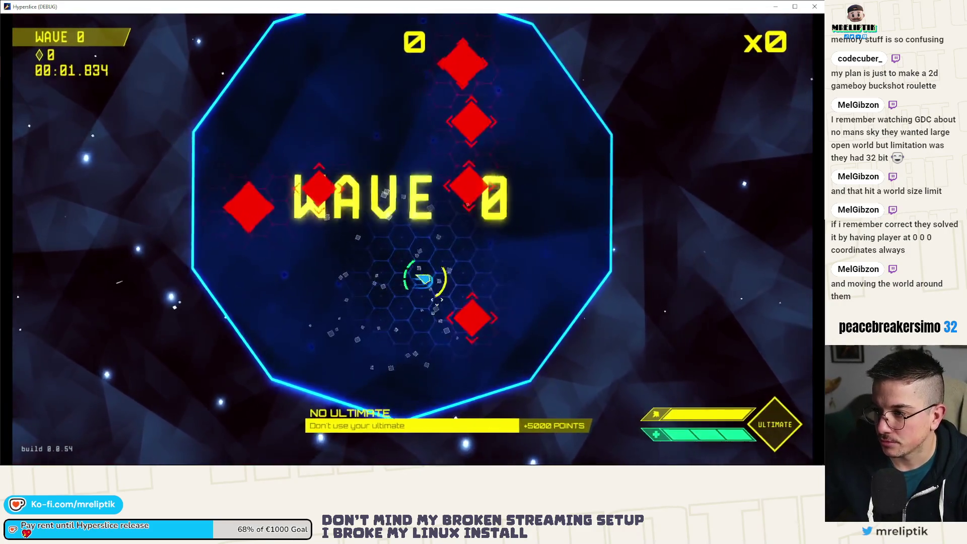
# Step: Dash-slice every wave 0 enemy to clear the wave at 1,200 points with a x6 multiplier
pyautogui.click(495, 349)
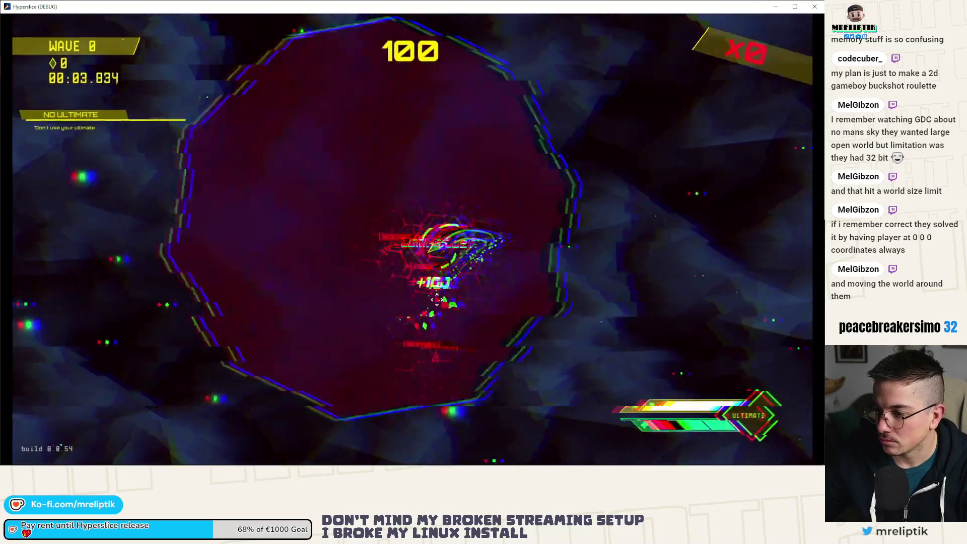
pyautogui.click(343, 281)
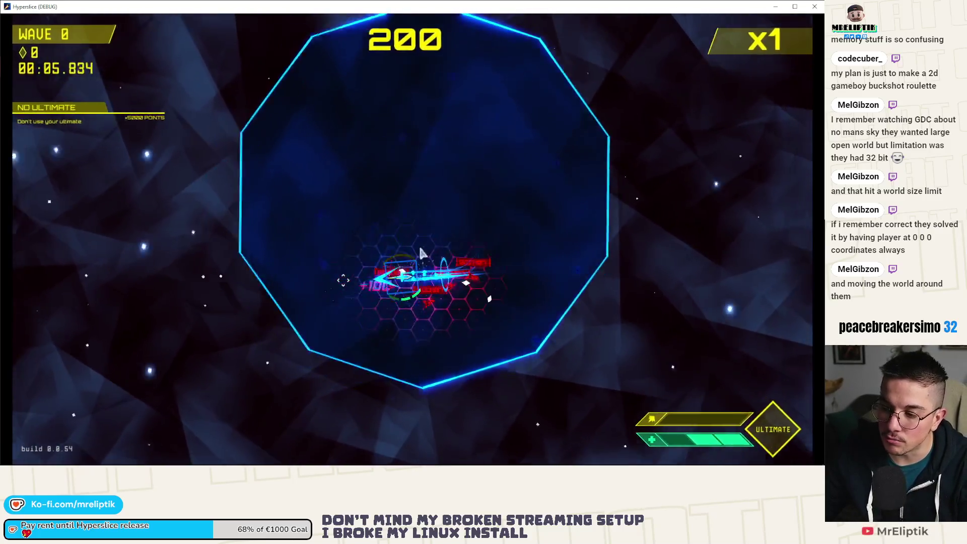
pyautogui.click(342, 281)
pyautogui.click(342, 280)
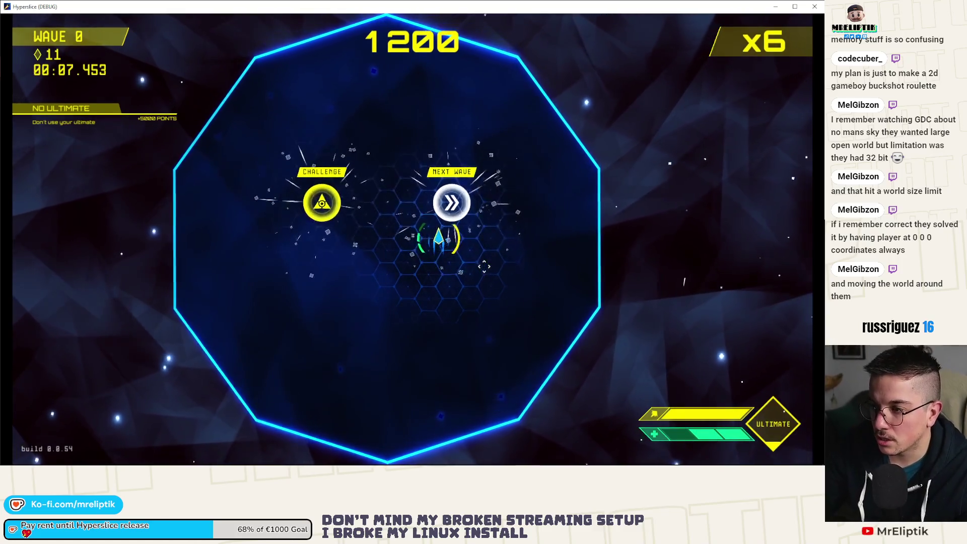
pyautogui.press('F8')
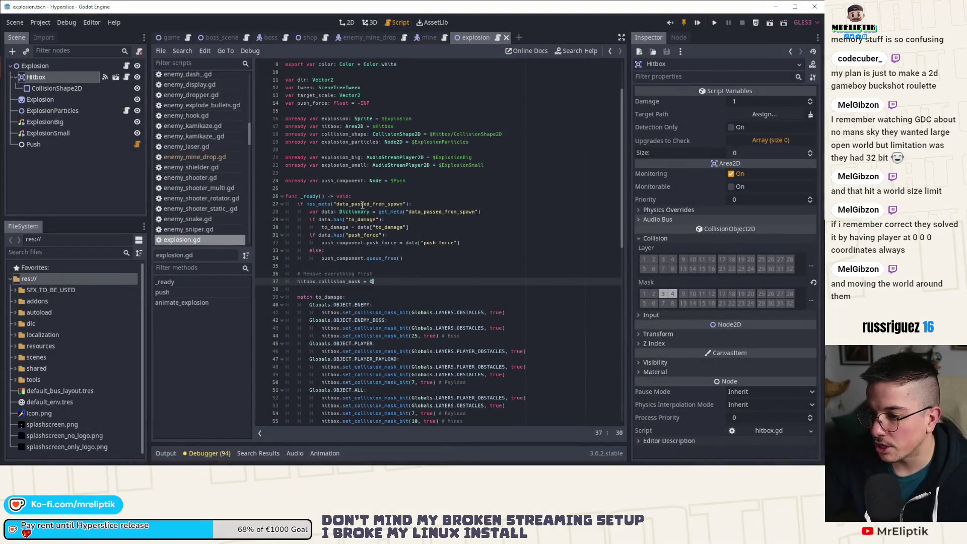
pyautogui.hotkey('ctrl', 'shift', 'Tab')
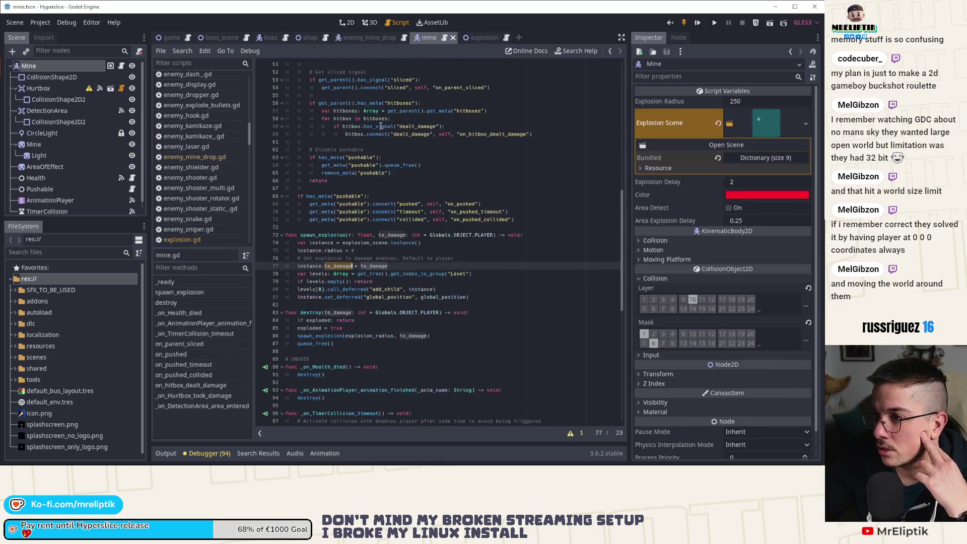
pyautogui.scroll(-1, 331, 312)
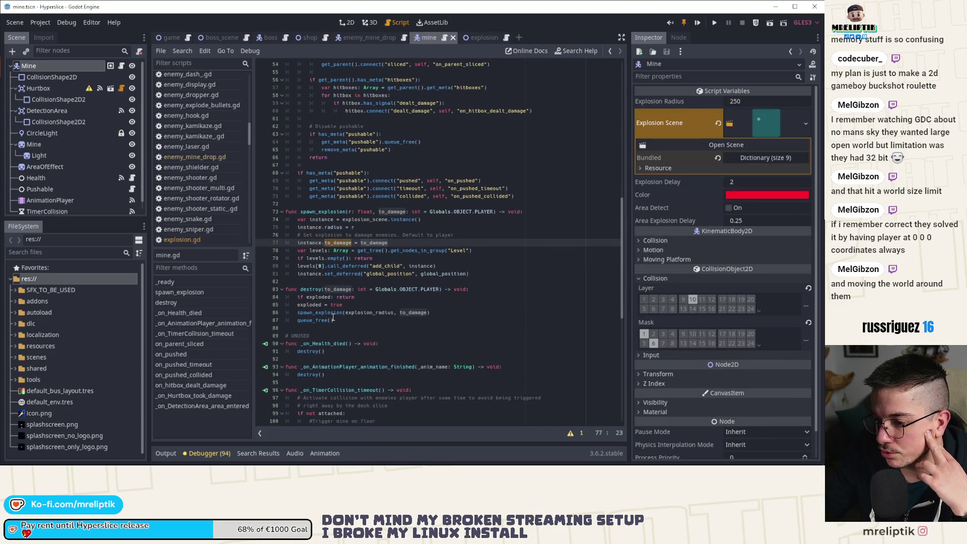
pyautogui.scroll(5, 358, 316)
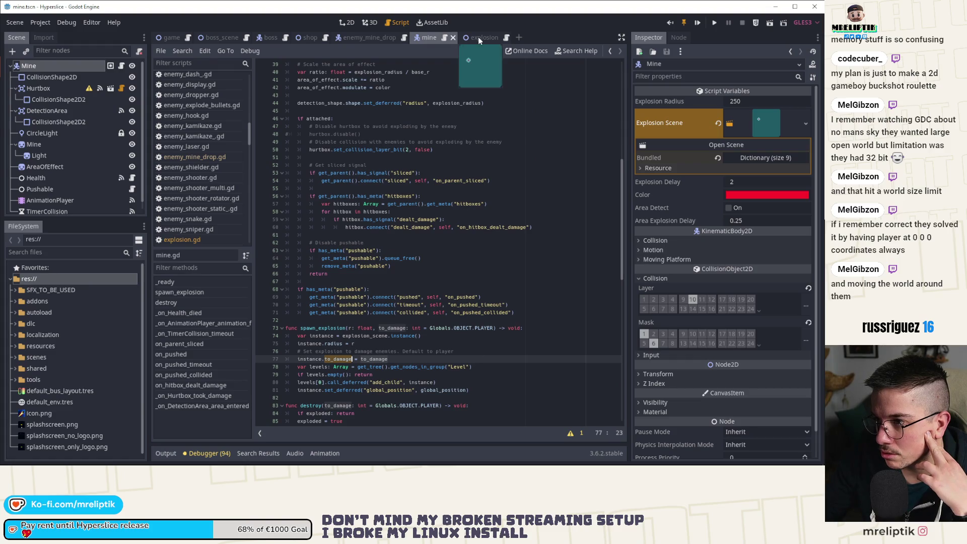
pyautogui.click(478, 38)
pyautogui.click(432, 38)
pyautogui.scroll(9, 371, 242)
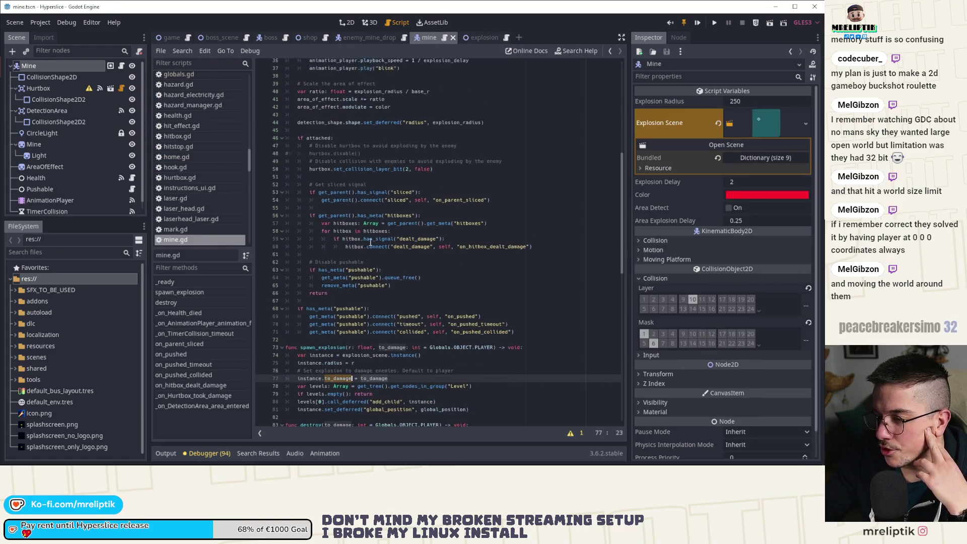
pyautogui.scroll(-13, 371, 242)
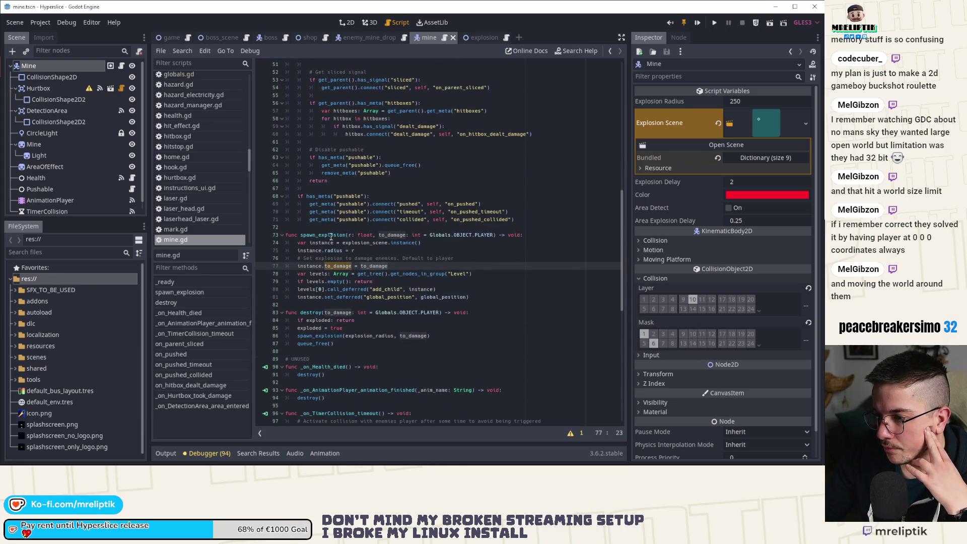
pyautogui.click(330, 235)
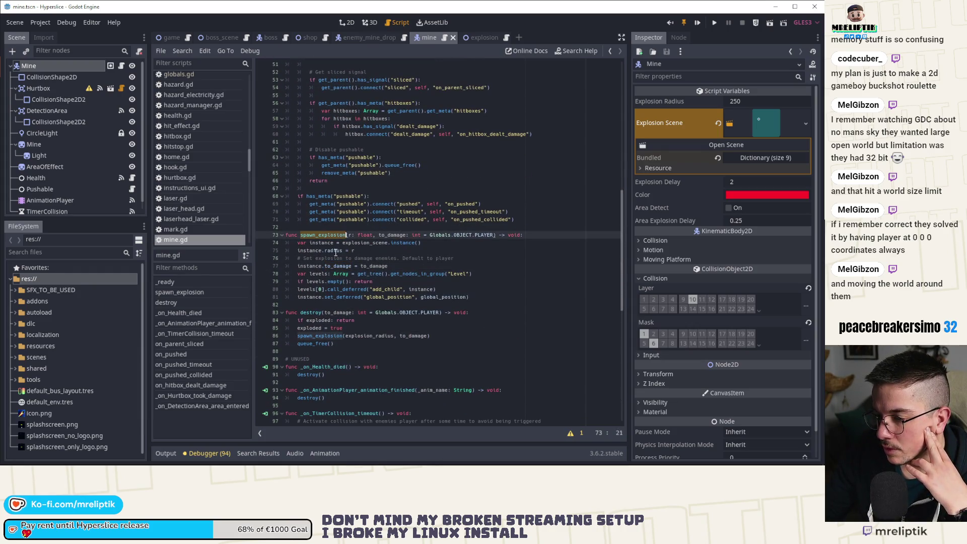
pyautogui.click(324, 312)
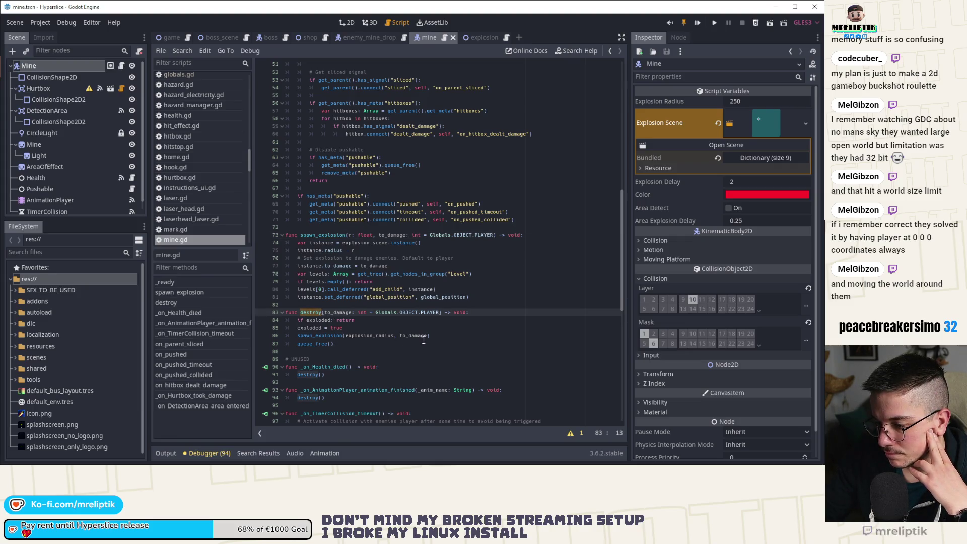
pyautogui.doubleClick(318, 336)
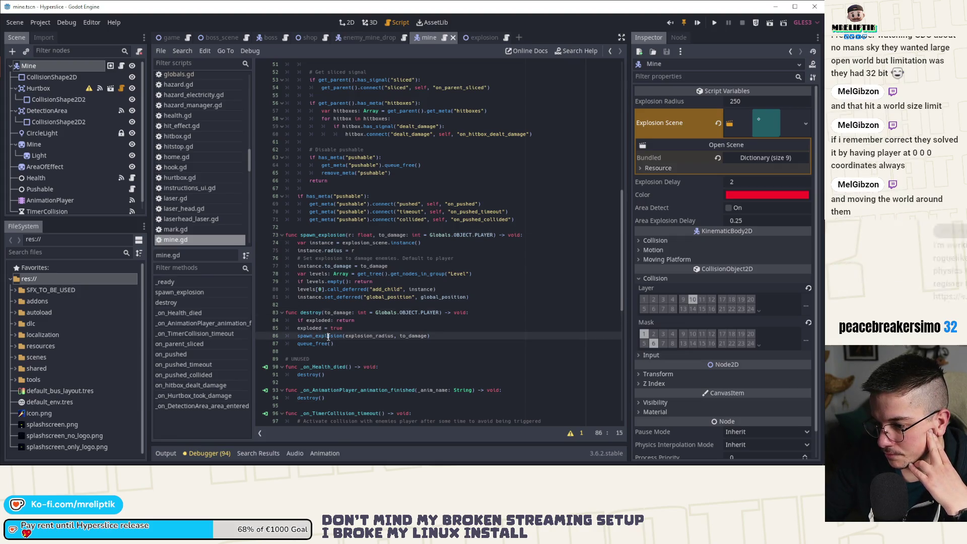
pyautogui.doubleClick(395, 235)
pyautogui.click(405, 336)
pyautogui.click(322, 313)
pyautogui.scroll(-7, 359, 316)
pyautogui.scroll(-4, 358, 316)
pyautogui.click(398, 327)
pyautogui.click(471, 36)
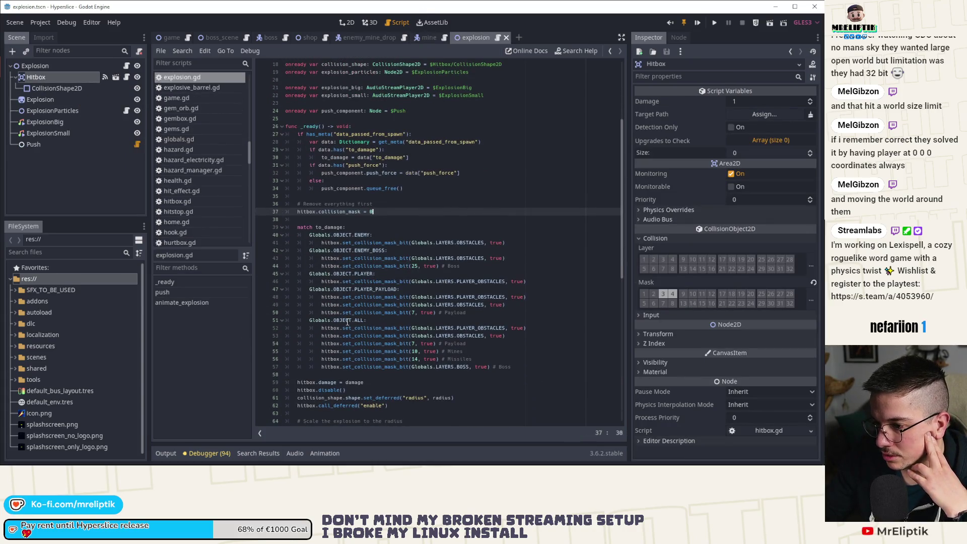
pyautogui.doubleClick(371, 251)
pyautogui.doubleClick(470, 258)
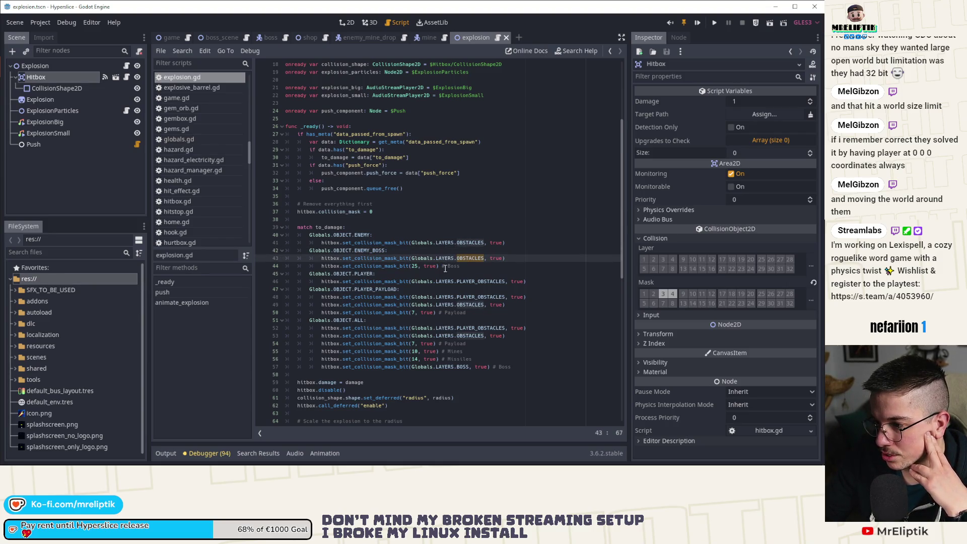
pyautogui.click(466, 257)
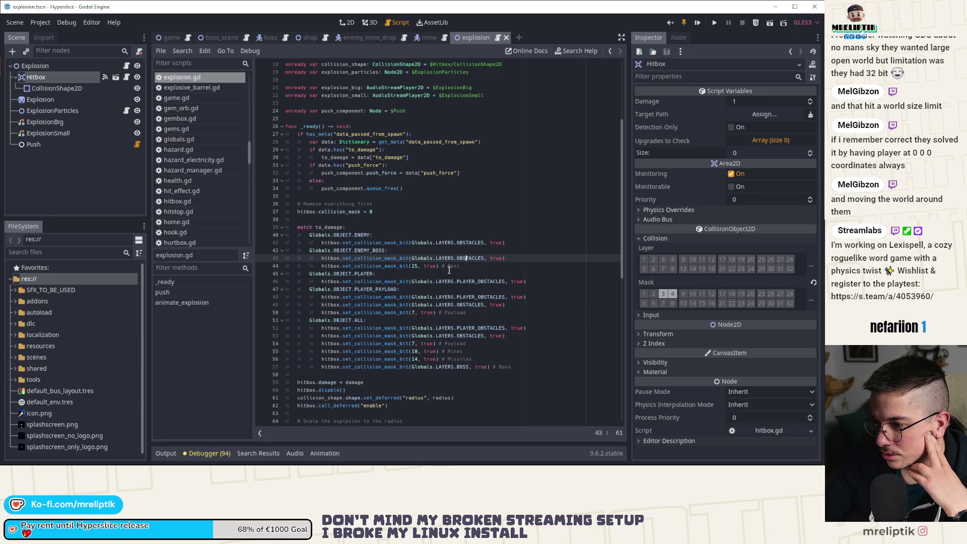
pyautogui.doubleClick(388, 258)
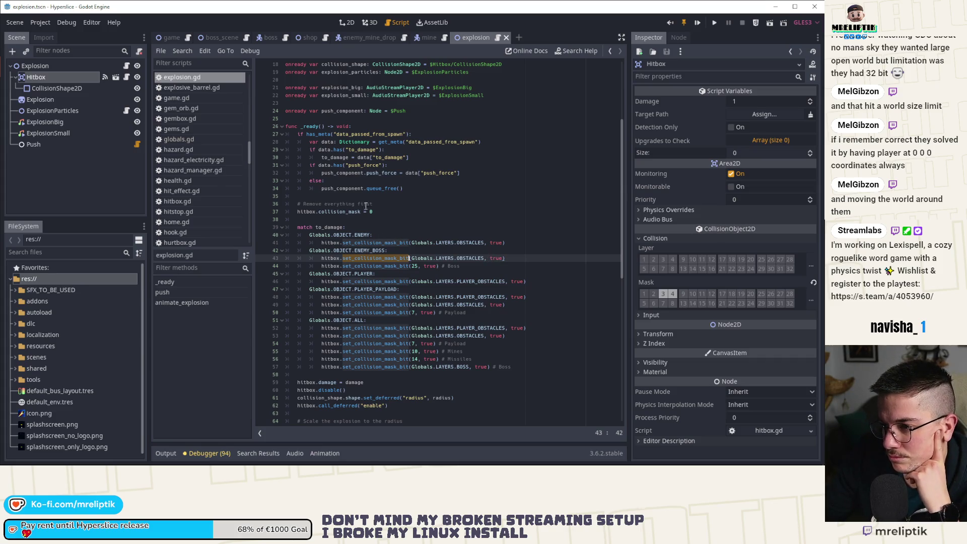
pyautogui.click(429, 38)
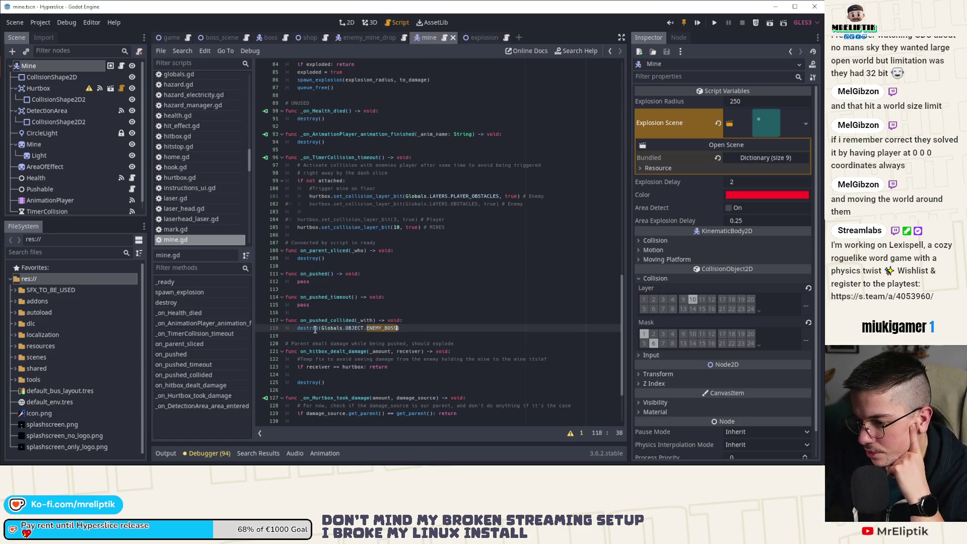
# Step: Check the on_pushed_collided handler in mine.gd, then run the Hyperslice project
pyautogui.click(355, 321)
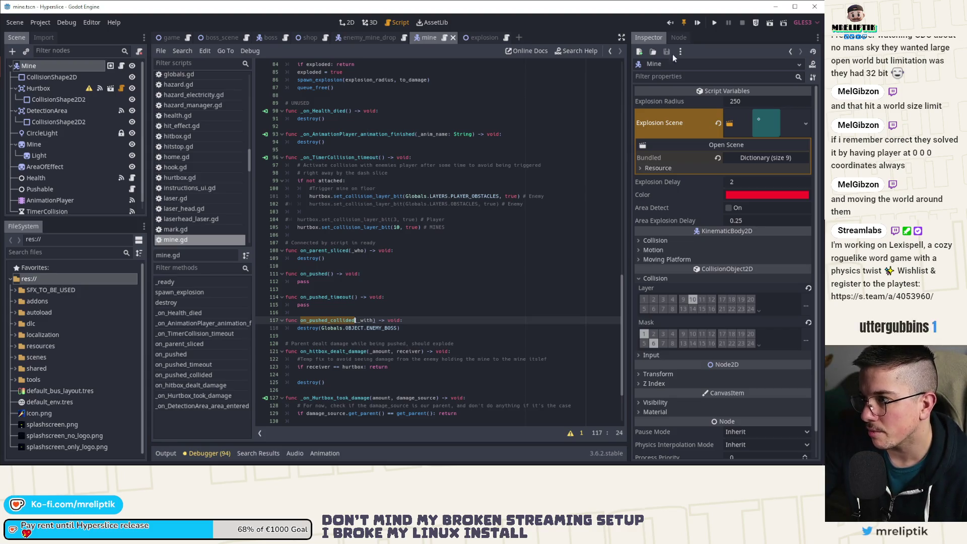
pyautogui.click(703, 21)
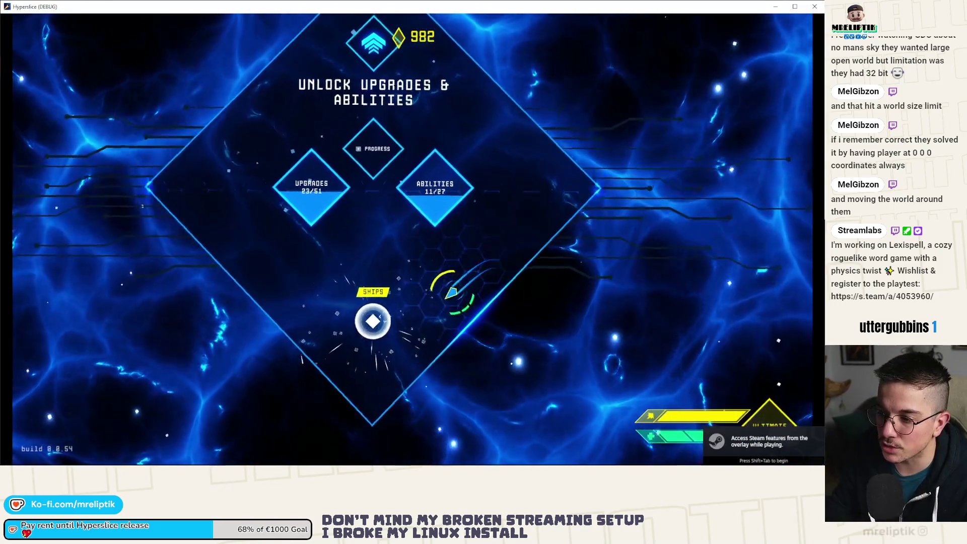
# Step: Spawn EnemyMineDrop enemies via the dev console, pause the run at 1,800 points, and return to Godot
pyautogui.press('`')
pyautogui.press('Return')
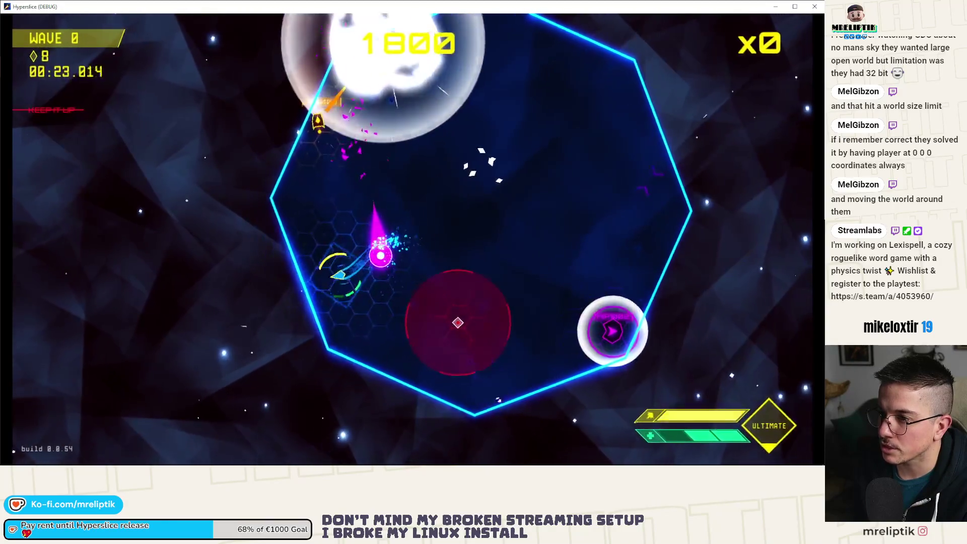
pyautogui.press('Escape')
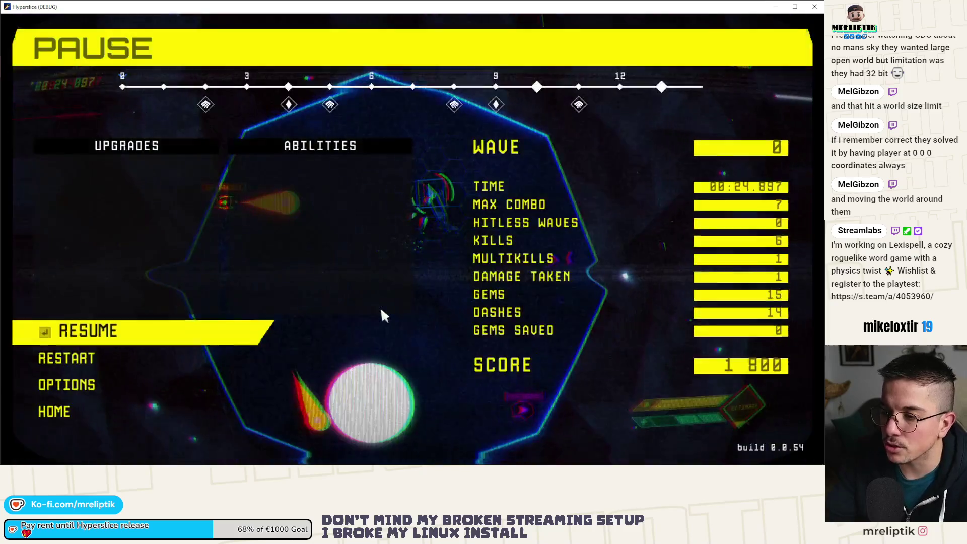
pyautogui.hotkey('alt', 'Tab')
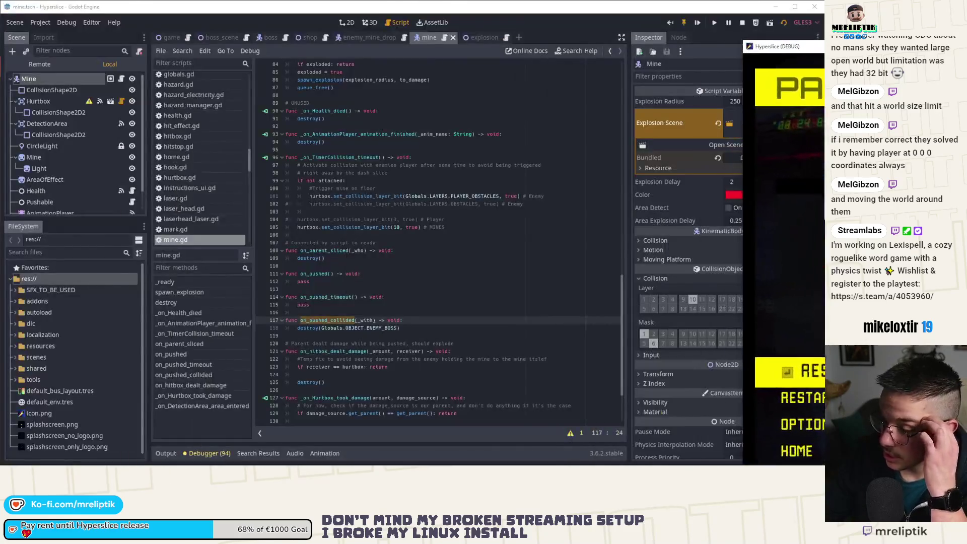
# Step: Add a line below base_r declaring var to_damage: int = Globals.OBJECT.ENEMY_BOSS
pyautogui.click(326, 333)
pyautogui.moveTo(323, 329)
pyautogui.mouseDown()
pyautogui.moveTo(401, 328)
pyautogui.moveTo(325, 332)
pyautogui.mouseUp()
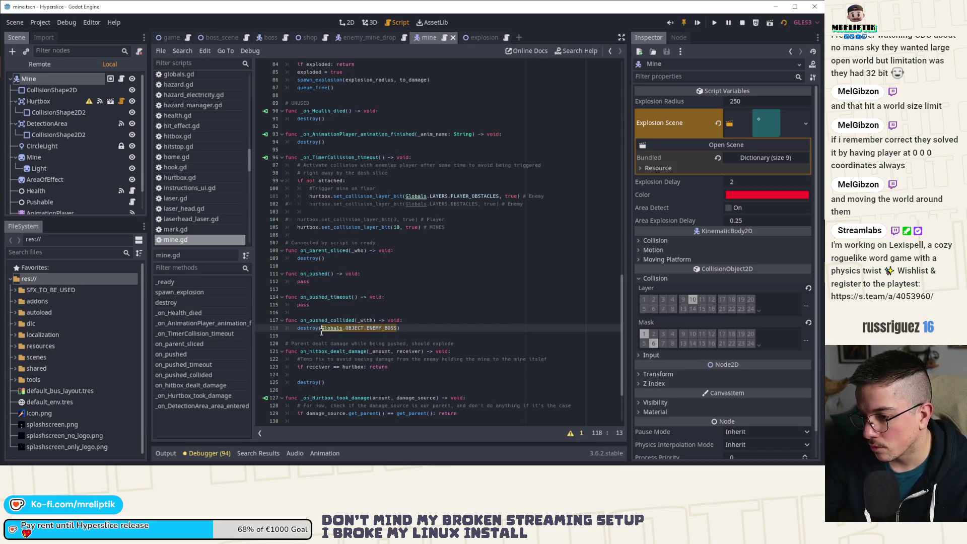
pyautogui.scroll(20, 332, 312)
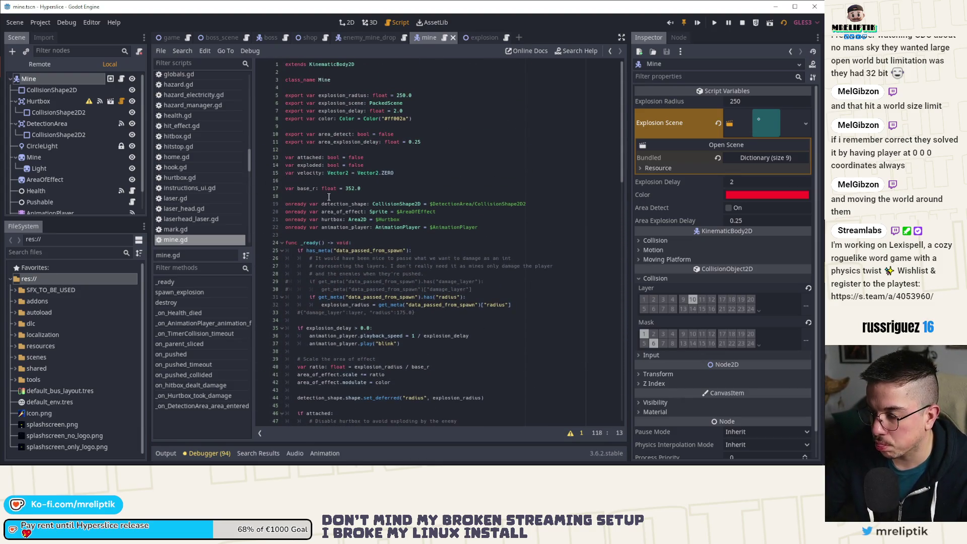
pyautogui.click(309, 197)
pyautogui.press('Return')
pyautogui.press('Return')
pyautogui.press('Up')
pyautogui.write('var Globals.OBJECT.ENEMY_BOSS')
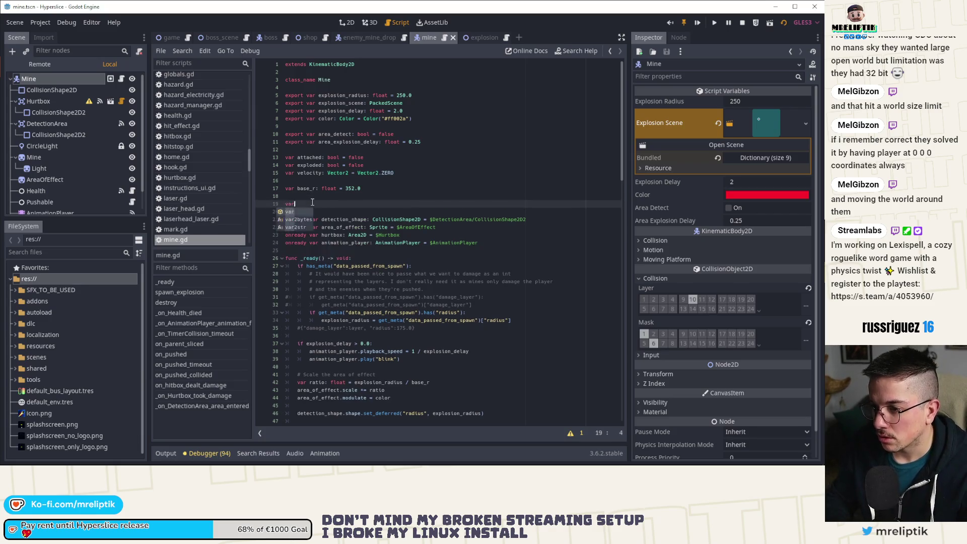
pyautogui.hotkey('ctrl', 'Left')
pyautogui.write('to_da')
pyautogui.write('mage')
pyautogui.write(': int =')
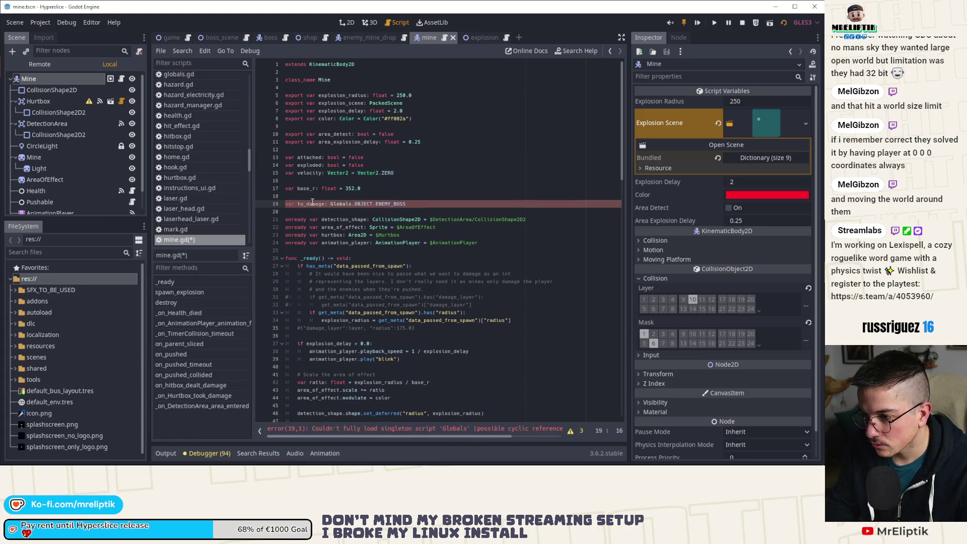
# Step: Change the variable's default to Globals.OBJECT.PLAYER and save mine.gd
pyautogui.press('End')
pyautogui.hotkey('ctrl', 'BackSpace')
pyautogui.write('PLAYER')
pyautogui.hotkey('ctrl', 's')
# Step: Check how to_damage is used in spawn_explosion
pyautogui.click(326, 207)
pyautogui.scroll(-13, 390, 305)
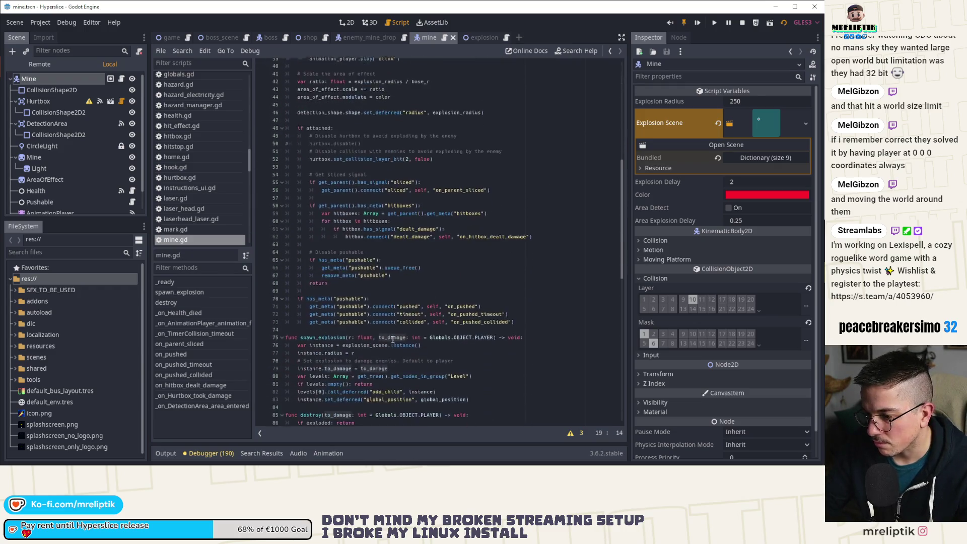
pyautogui.scroll(-4, 393, 340)
pyautogui.doubleClick(393, 243)
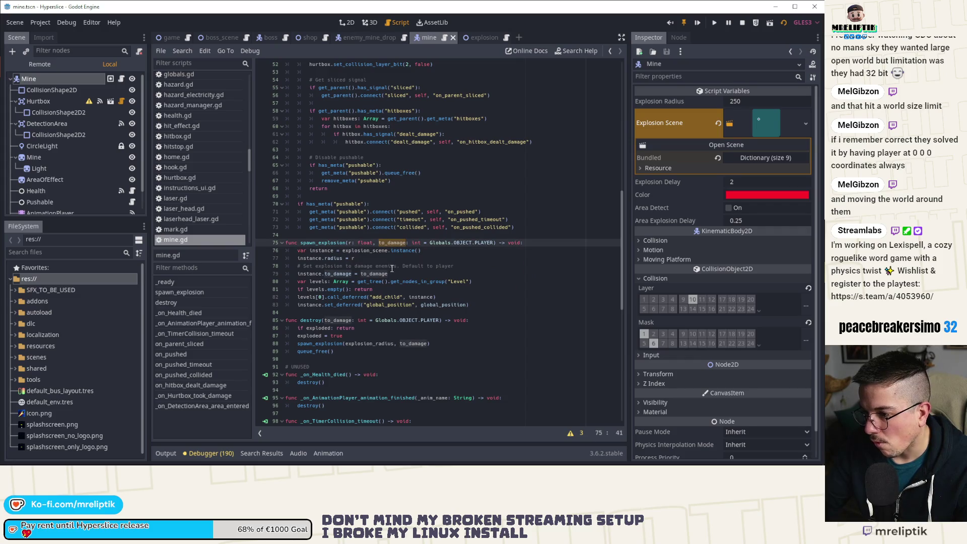
pyautogui.scroll(17, 391, 268)
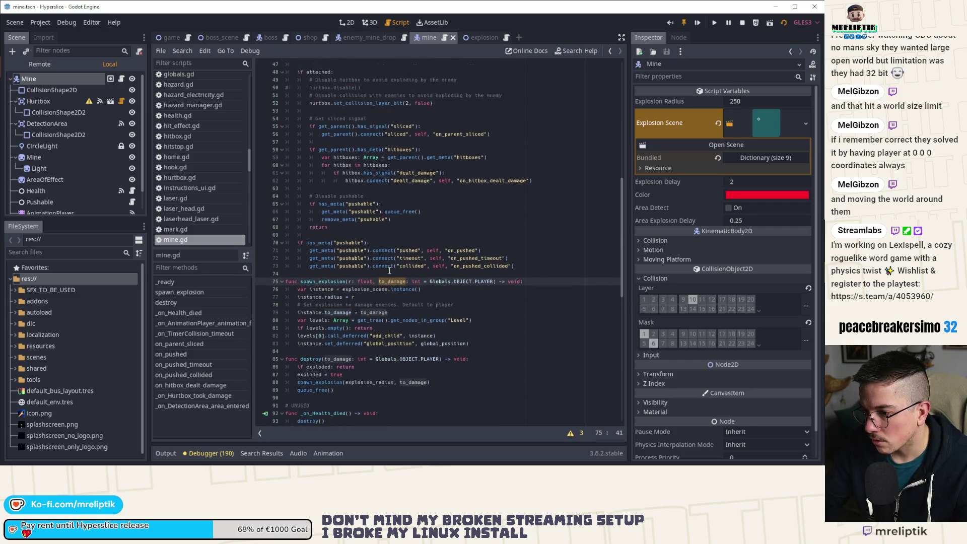
# Step: Rename the new variable on line 19 to object_to_damage
pyautogui.click(303, 203)
pyautogui.press('BackSpace')
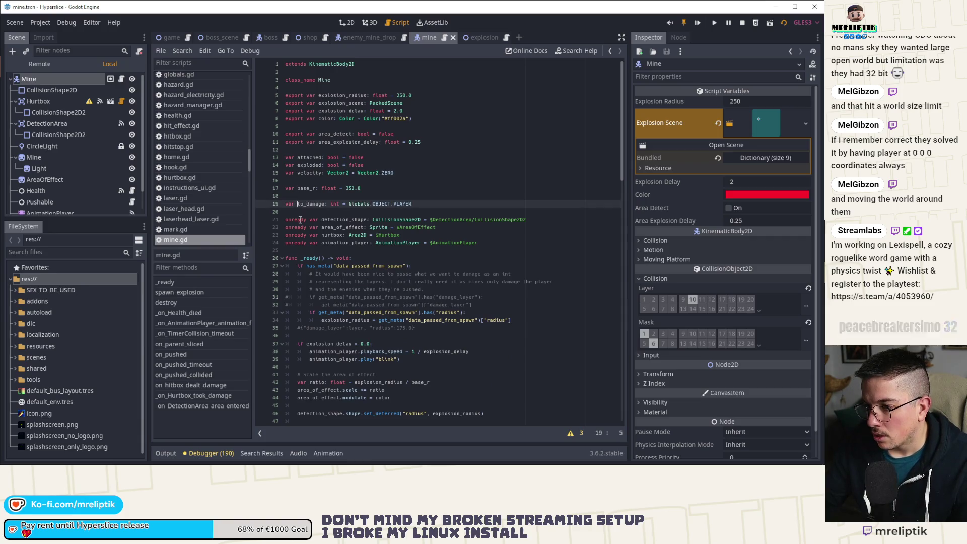
pyautogui.write('ob_ject')
pyautogui.press('BackSpace')
pyautogui.press('BackSpace')
pyautogui.press('BackSpace')
pyautogui.write('jectt')
pyautogui.press('BackSpace')
pyautogui.press('BackSpace')
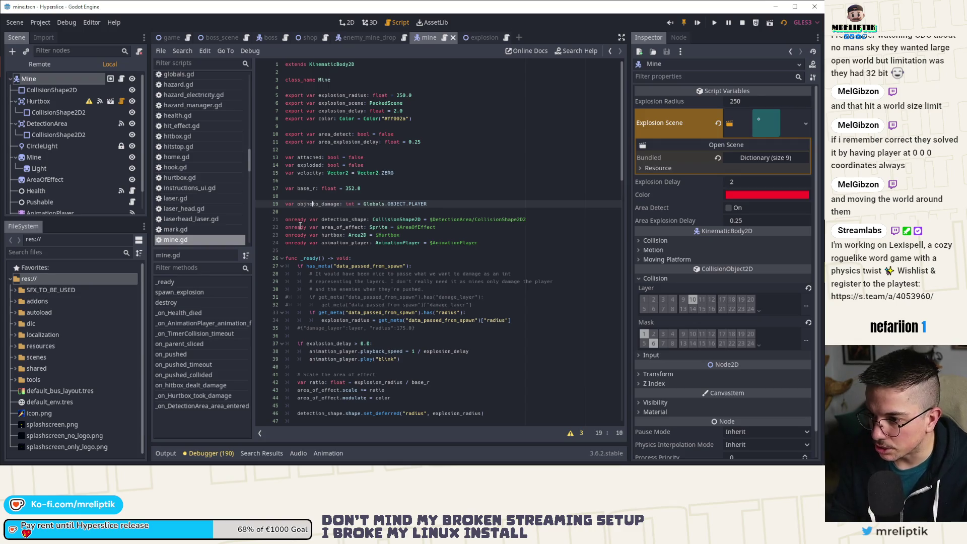
pyautogui.write('t_')
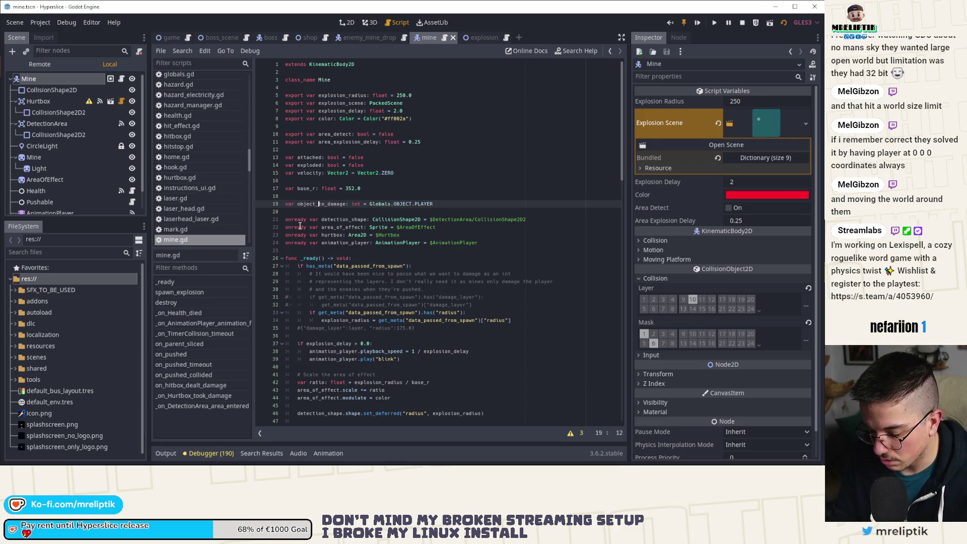
pyautogui.press('Return')
pyautogui.scroll(-20, 389, 221)
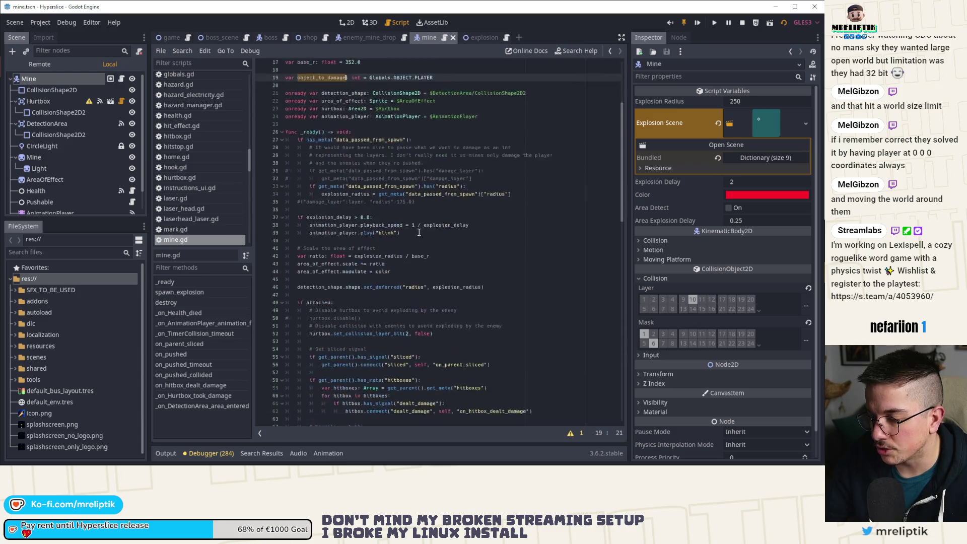
# Step: Replace pass in on_pushed with object_to_damage = Globals.OBJECT.ENEMY_BOSS
pyautogui.doubleClick(303, 266)
pyautogui.write('object_to_damage')
pyautogui.write('=')
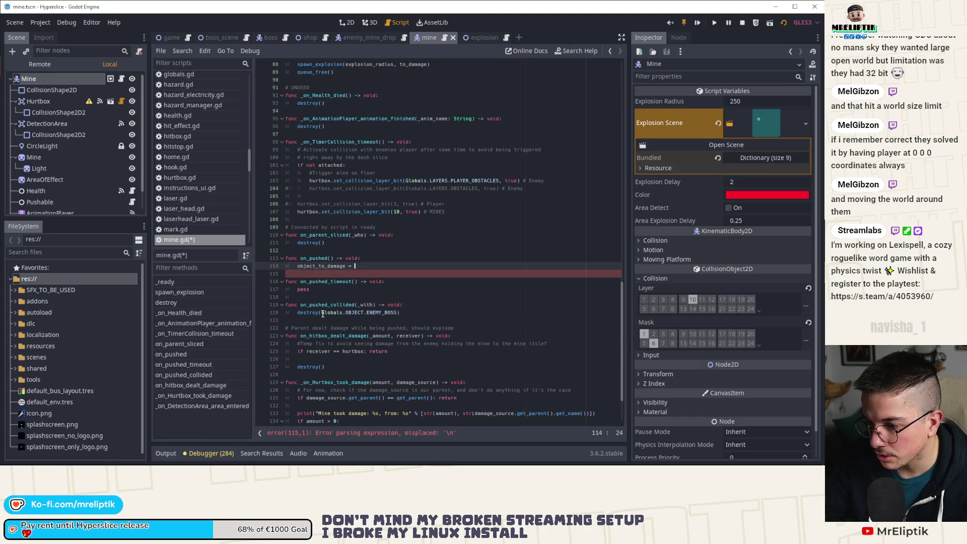
pyautogui.moveTo(323, 313); pyautogui.dragTo(403, 314)
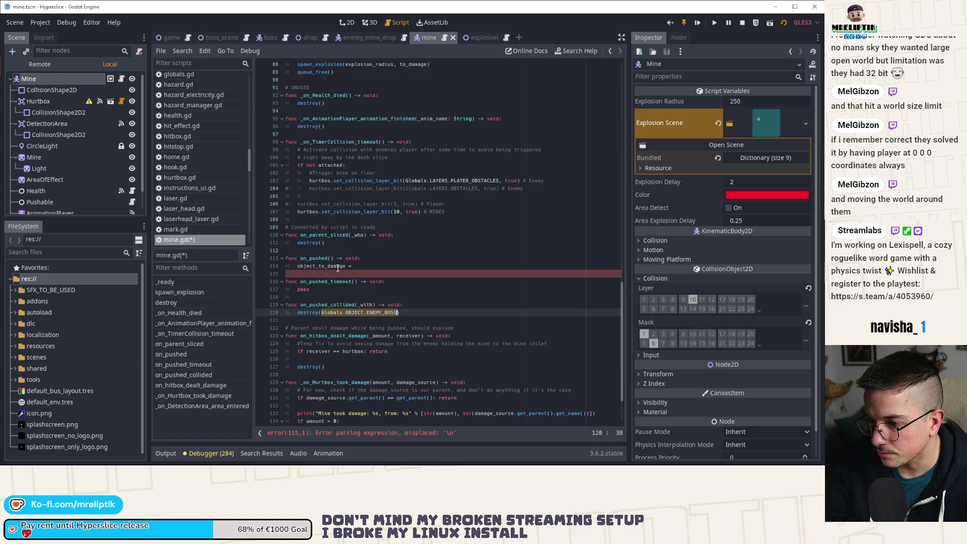
pyautogui.hotkey('ctrl', 'c')
pyautogui.click(355, 265)
pyautogui.hotkey('ctrl', 'v')
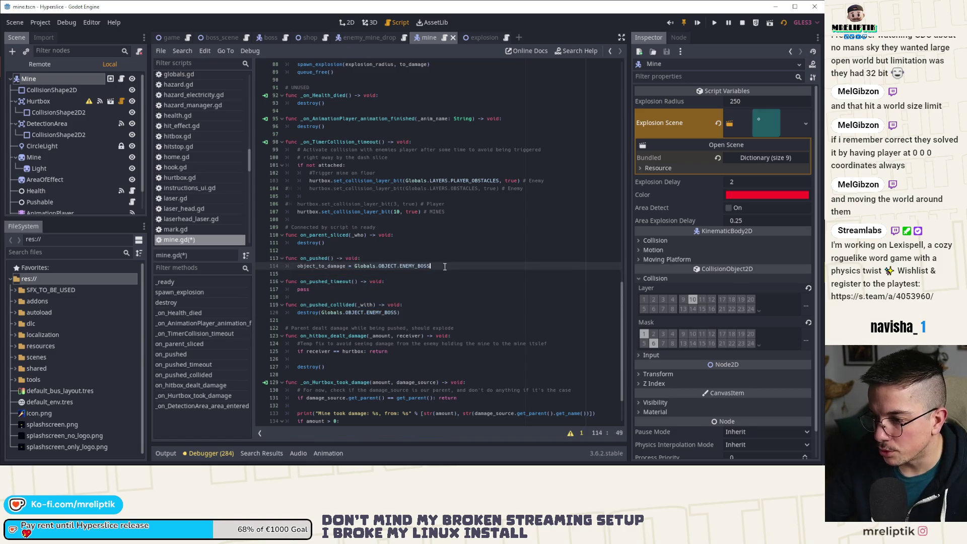
# Step: Duplicate the assignment into on_pushed_timeout, delete its pass line, save, and clear the ENEMY_BOSS target
pyautogui.hotkey('ctrl', 'd')
pyautogui.hotkey('alt', 'Down')
pyautogui.hotkey('alt', 'Down')
pyautogui.press('Down')
pyautogui.hotkey('ctrl', 'shift', 'k')
pyautogui.hotkey('ctrl', 's')
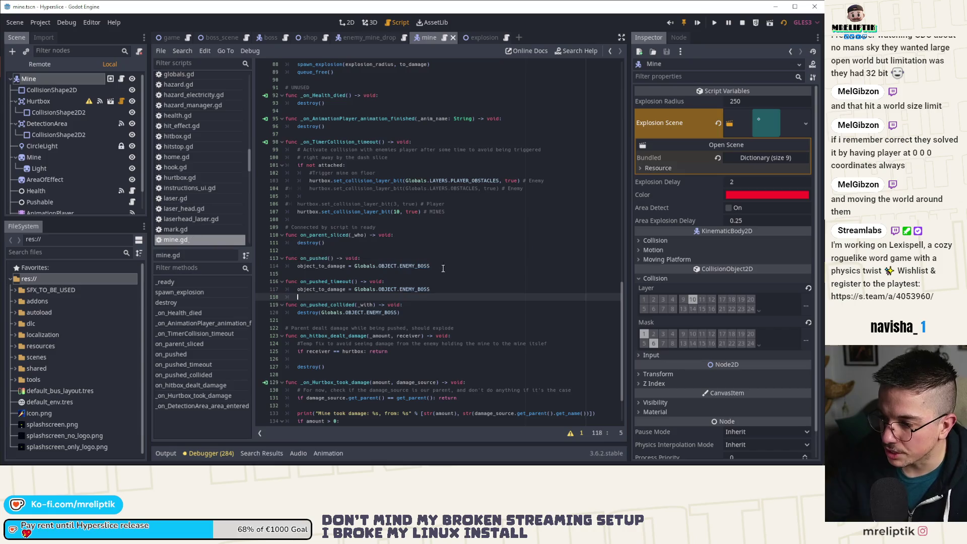
pyautogui.press('Up')
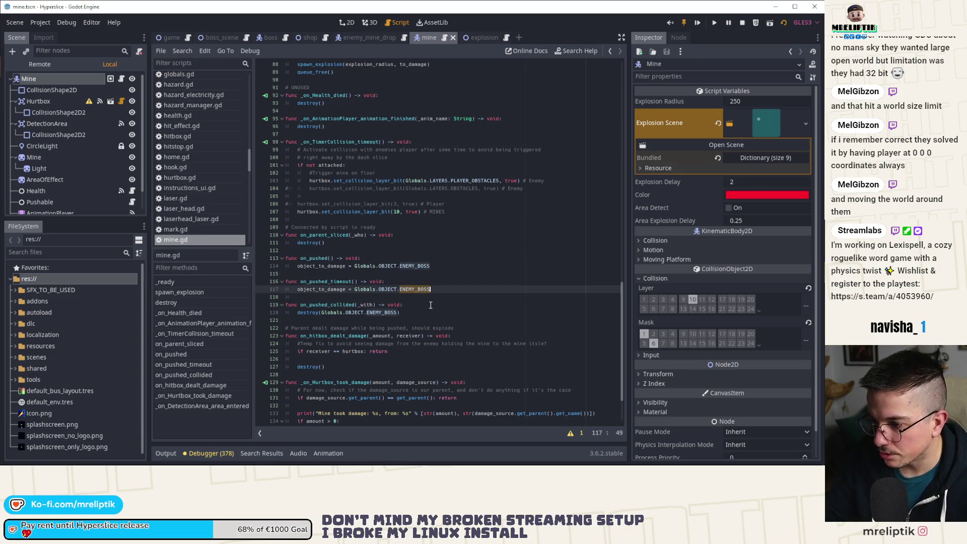
pyautogui.hotkey('ctrl', 'BackSpace')
pyautogui.write('OKA')
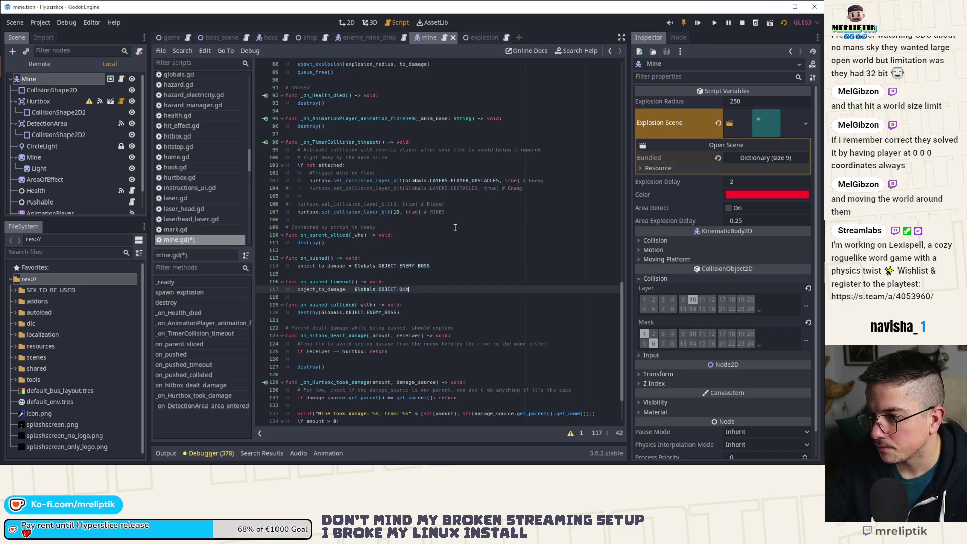
# Step: Set on_pushed_timeout's object_to_damage to Globals.OBJECT.PLAYER on line 117 and save mine.gd
pyautogui.scroll(4, 455, 227)
pyautogui.scroll(4, 393, 252)
pyautogui.click(494, 149)
pyautogui.scroll(-6, 434, 305)
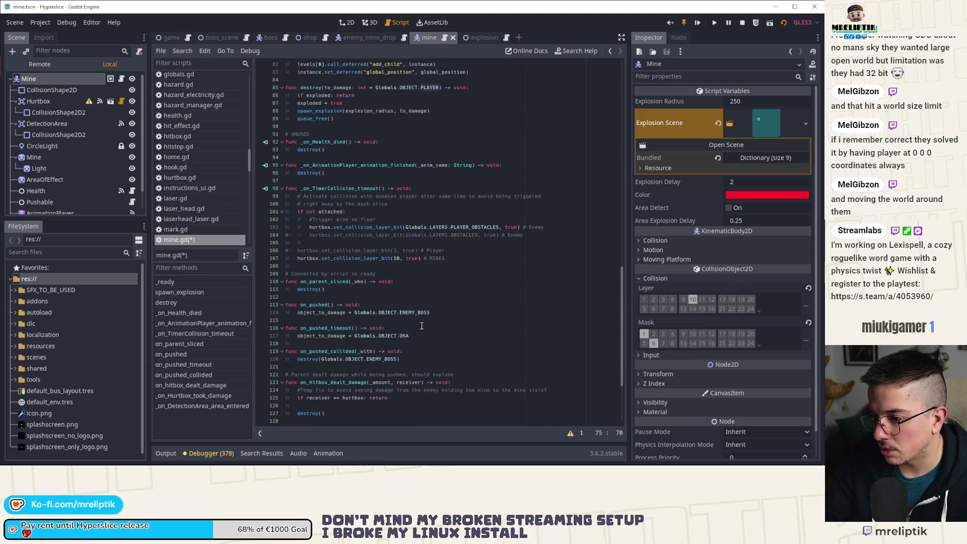
pyautogui.click(407, 335)
pyautogui.doubleClick(408, 336)
pyautogui.write('PLAYER')
pyautogui.hotkey('ctrl', 's')
pyautogui.doubleClick(307, 313)
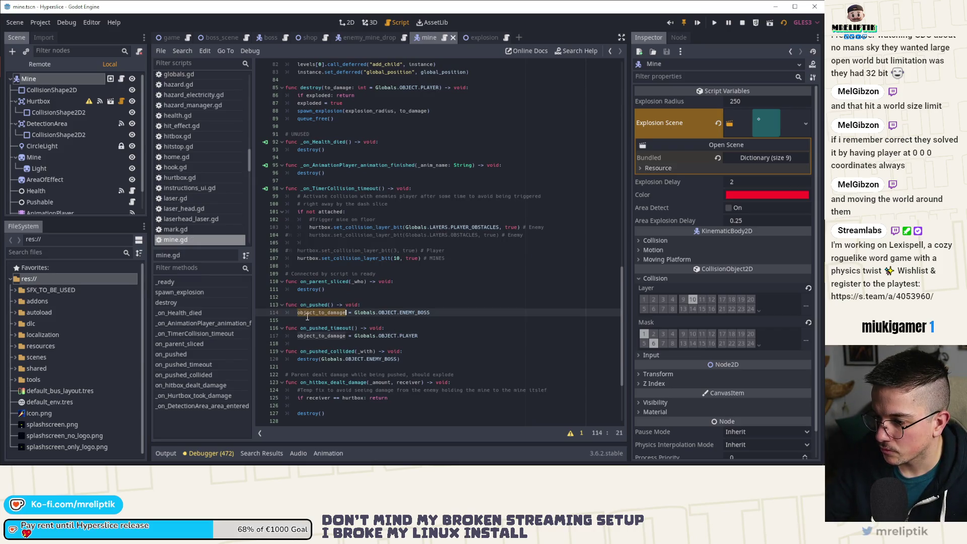
pyautogui.click(308, 361)
# Step: Paste object_to_damage over Globals.OBJECT.PLAYER as spawn_explosion's to_damage default
pyautogui.scroll(9, 427, 220)
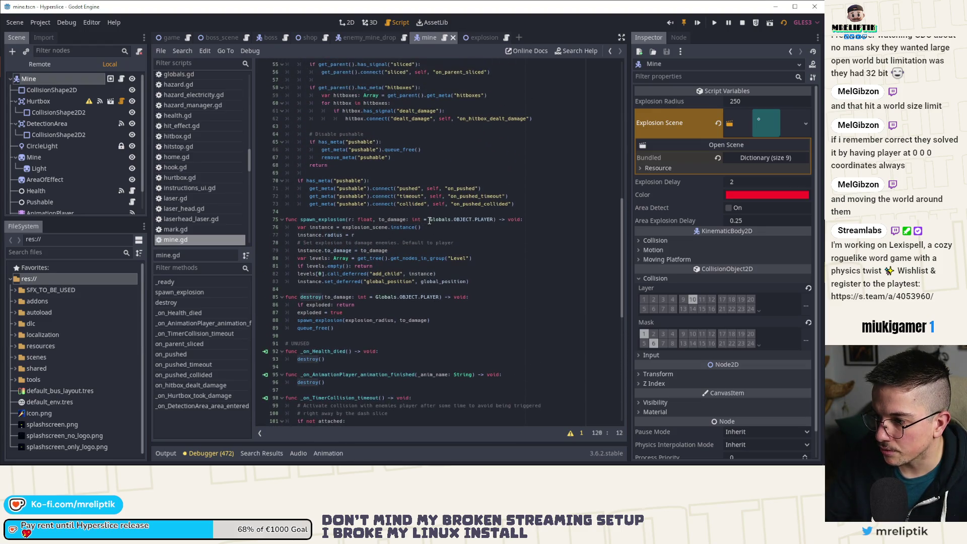
pyautogui.moveTo(429, 220); pyautogui.dragTo(495, 220)
pyautogui.hotkey('ctrl', 'v')
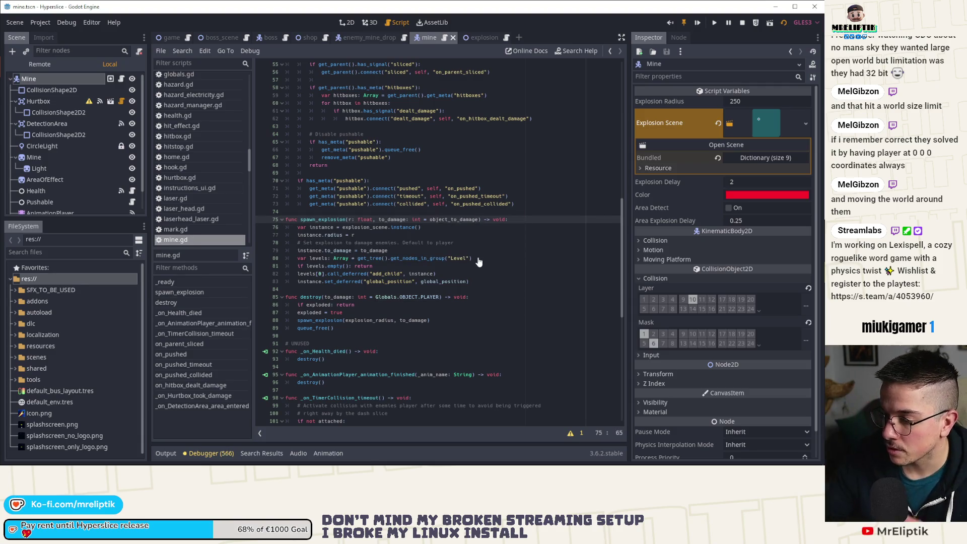
pyautogui.scroll(-5, 364, 332)
pyautogui.scroll(-4, 364, 333)
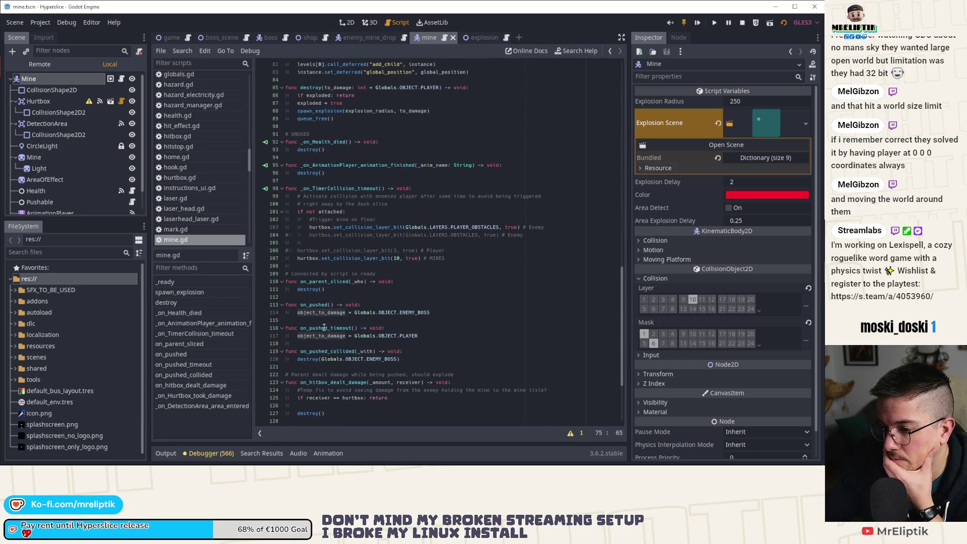
pyautogui.doubleClick(322, 313)
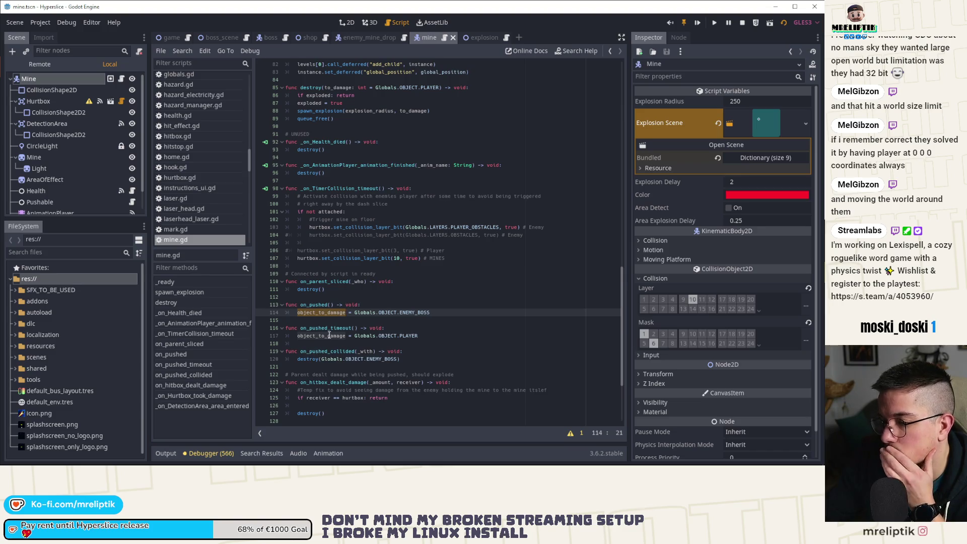
pyautogui.click(397, 358)
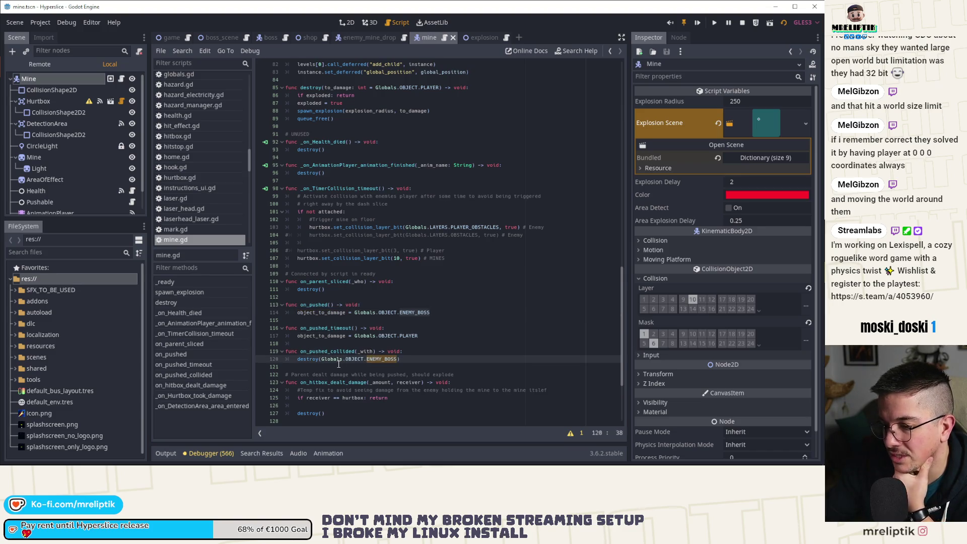
pyautogui.scroll(-5, 339, 363)
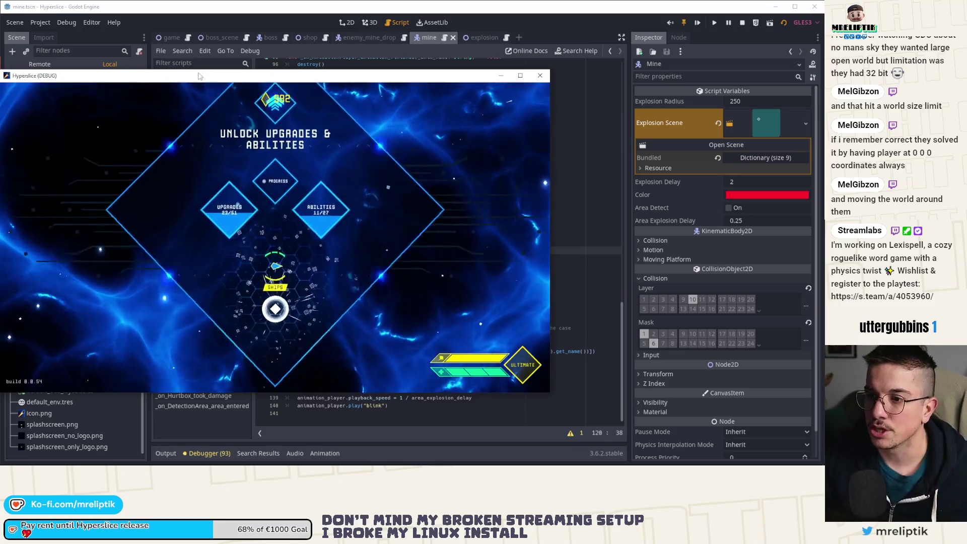
# Step: Maximize the game, start a run, and rerun spawn_enemy_health EnemyShooter 2 1
pyautogui.doubleClick(199, 77)
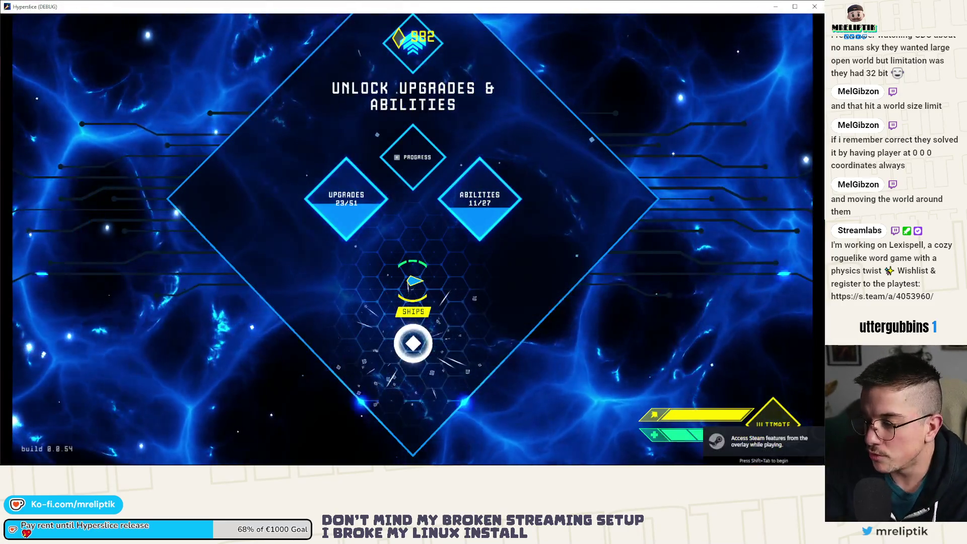
pyautogui.press('Return')
pyautogui.press('Return')
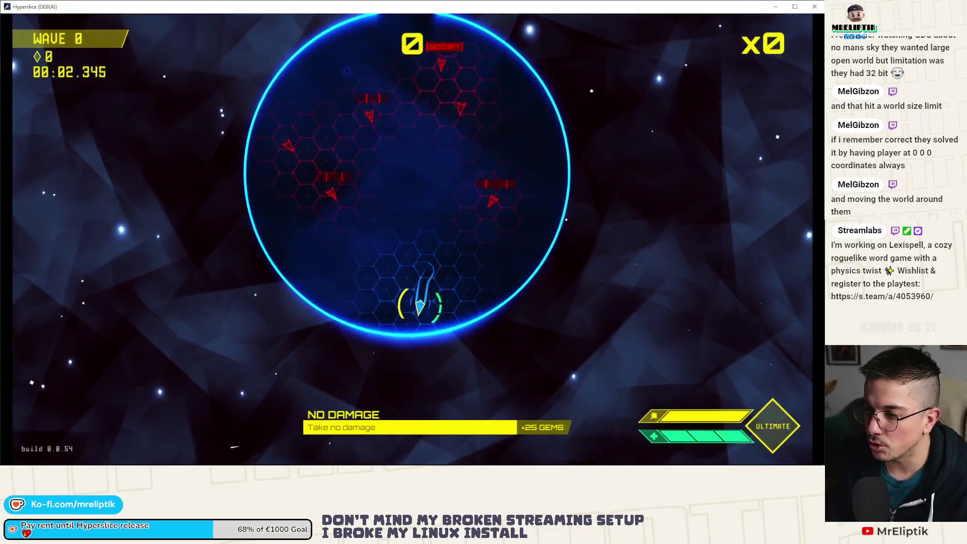
pyautogui.press('`')
pyautogui.press('Up')
pyautogui.press('Return')
pyautogui.press('`')
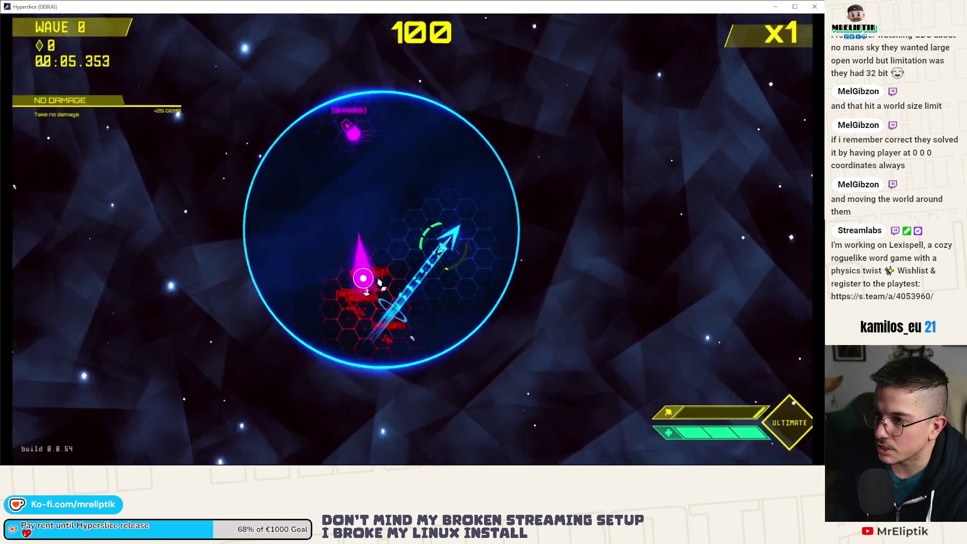
# Step: Reopen the dev console and recall the EnemyMineDrop spawn command
pyautogui.press('`')
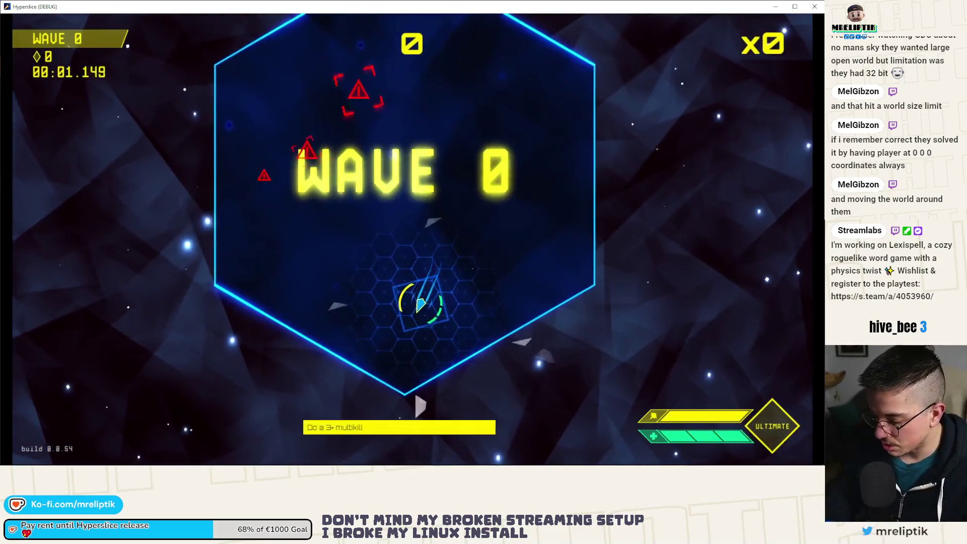
pyautogui.press('`')
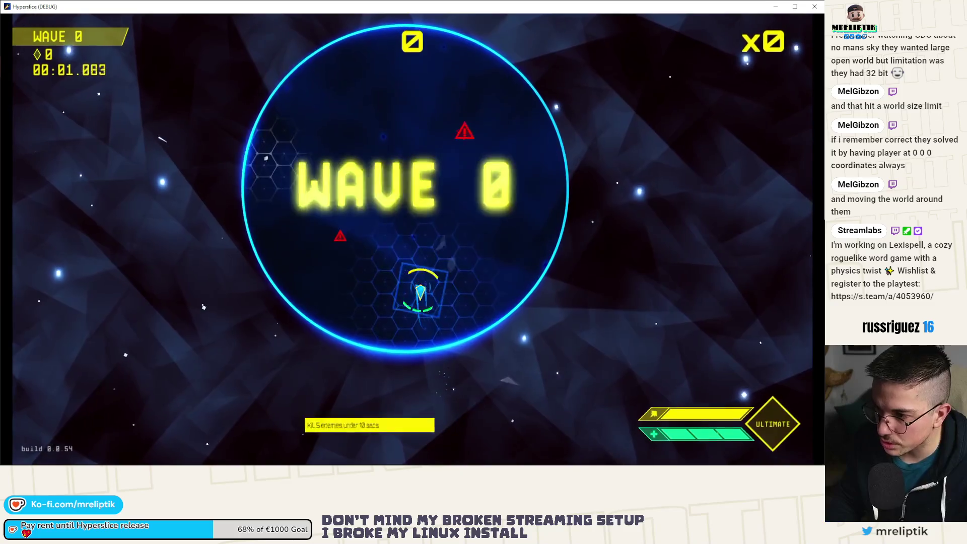
pyautogui.press('`')
pyautogui.press('Up')
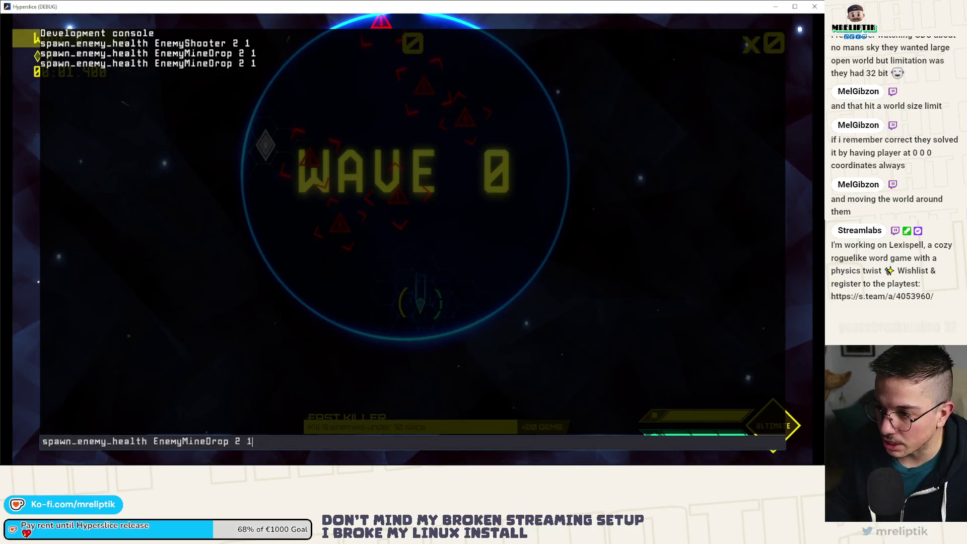
# Step: Run spawn_enemy_health EnemyMineDrop 2 1 to bring two mine droppers in and resume wave 0
pyautogui.press('`')
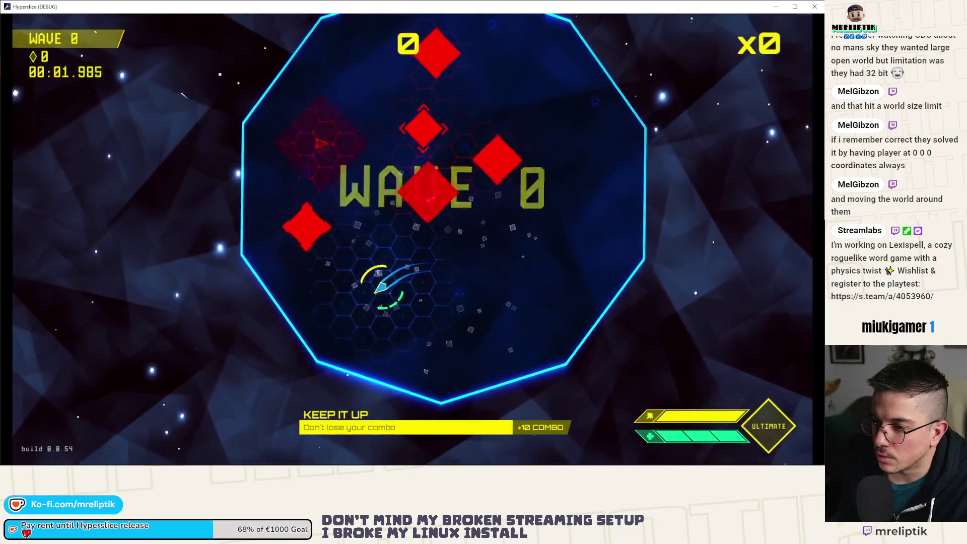
# Step: Dash-slice enemies to clear wave 0, reach 5 000 points in wave 1, then pause to view stats
pyautogui.click(482, 67)
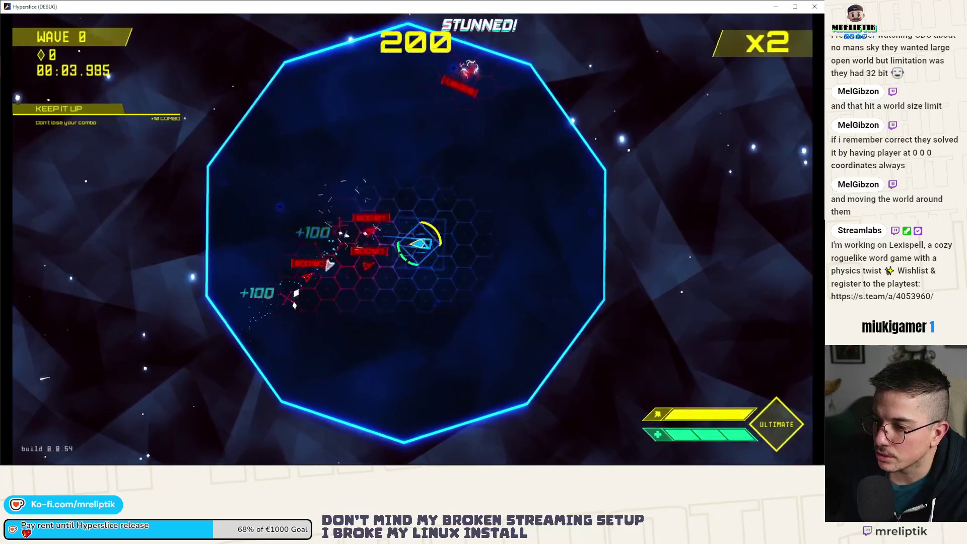
pyautogui.click(354, 265)
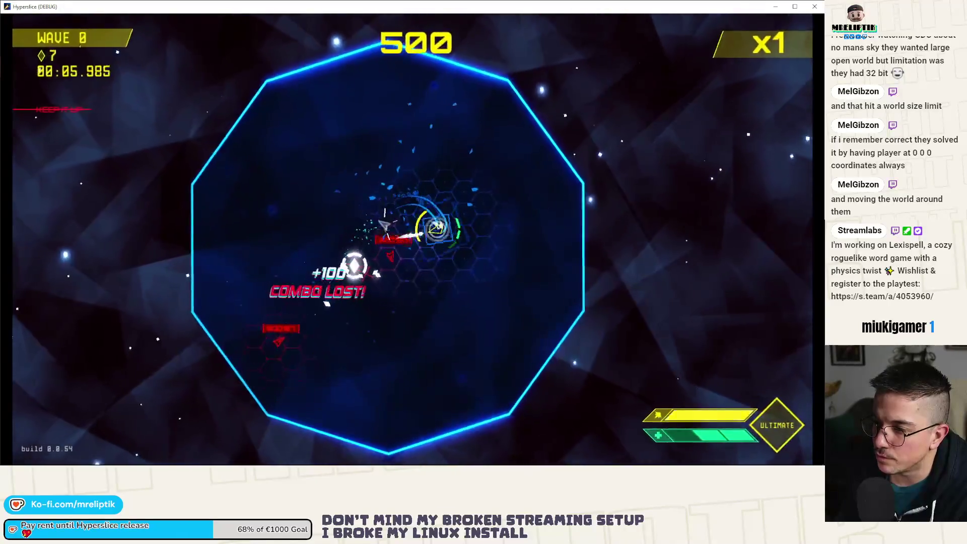
pyautogui.click(375, 126)
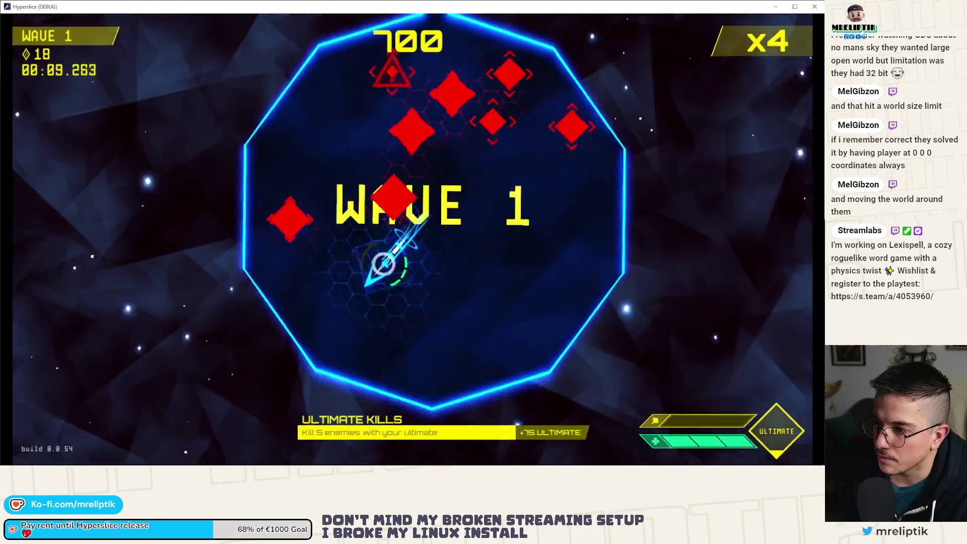
pyautogui.click(428, 106)
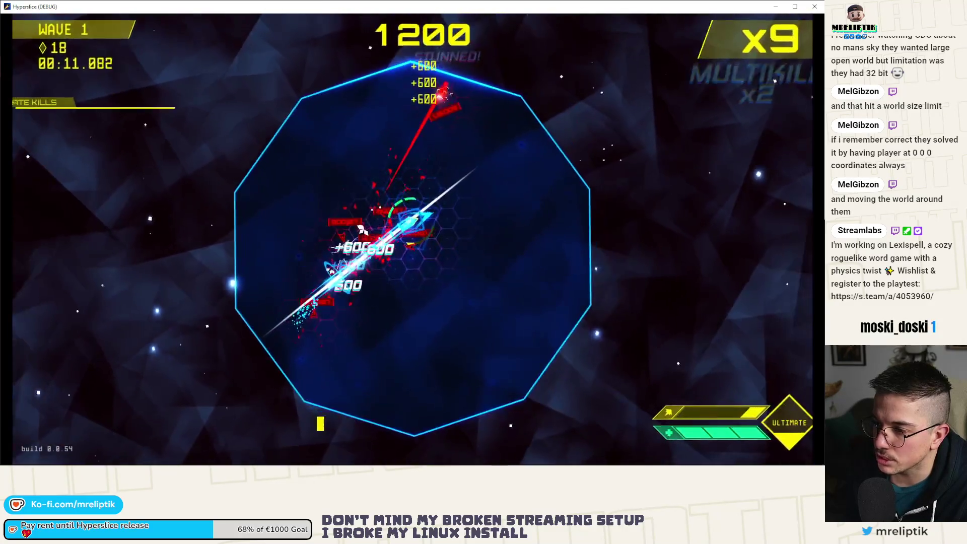
pyautogui.click(457, 211)
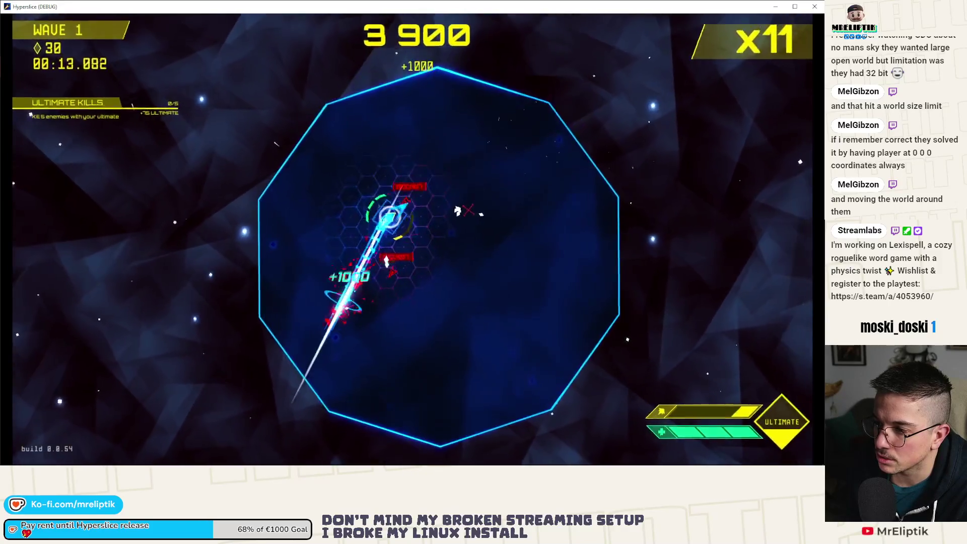
pyautogui.click(453, 166)
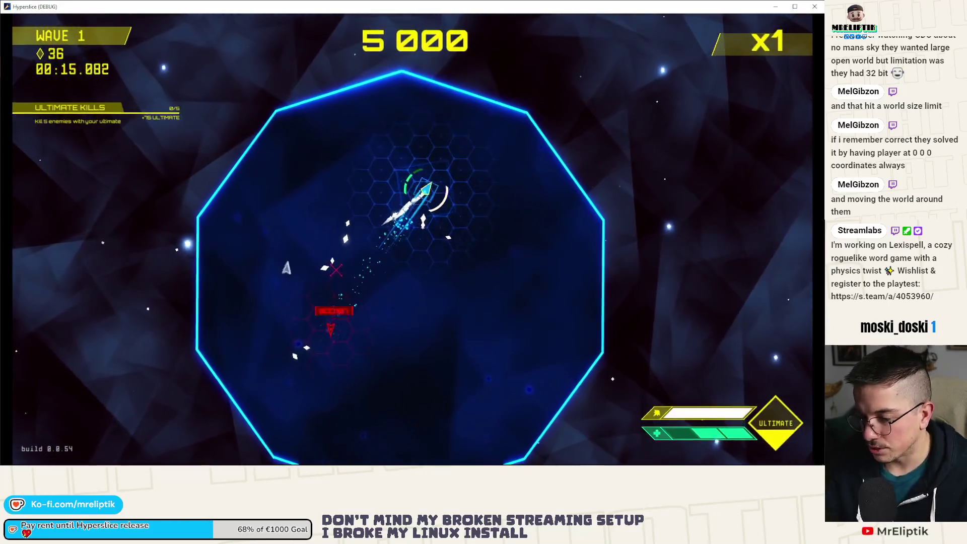
pyautogui.press('Escape')
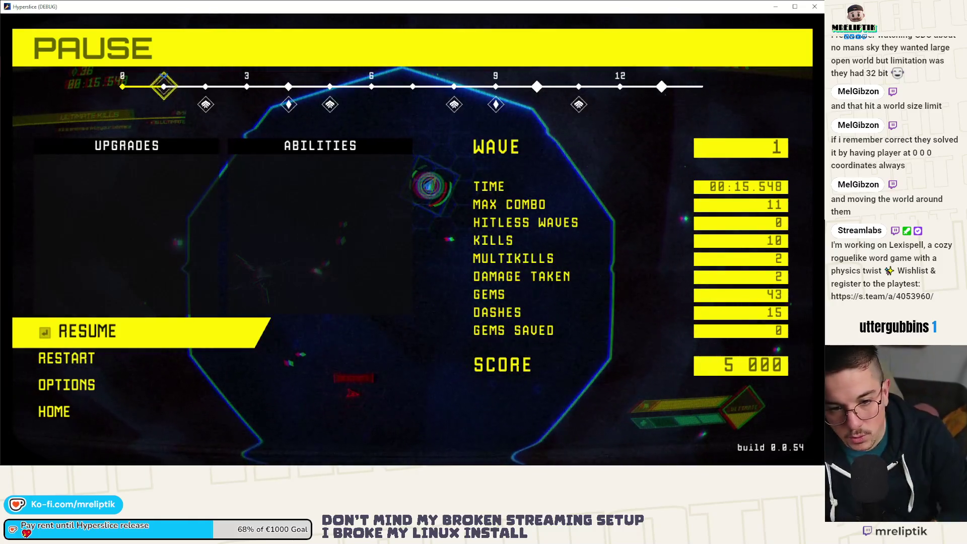
# Step: Resume the run and, in wave 2, re-spawn an extra EnemyShooter from the dev console
pyautogui.press('Return')
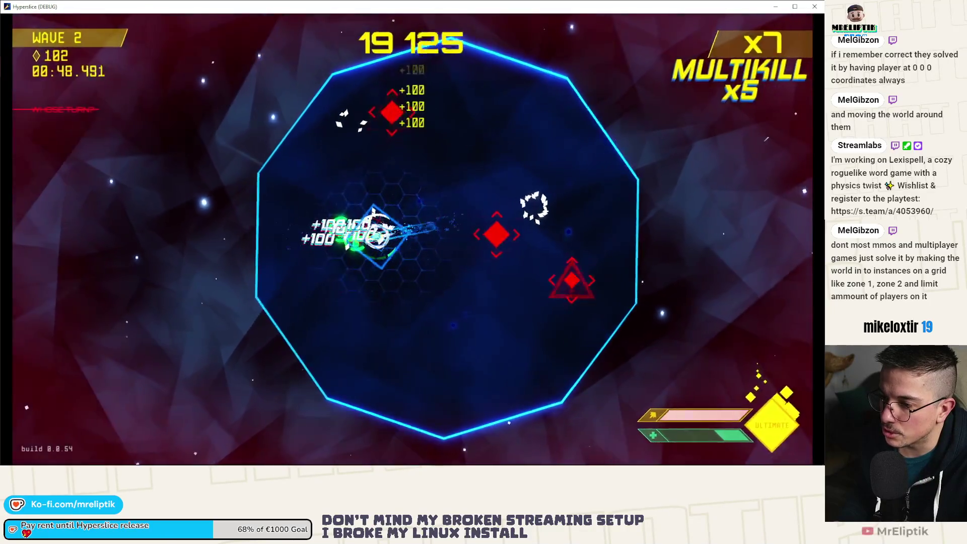
pyautogui.press('`')
pyautogui.press('Up')
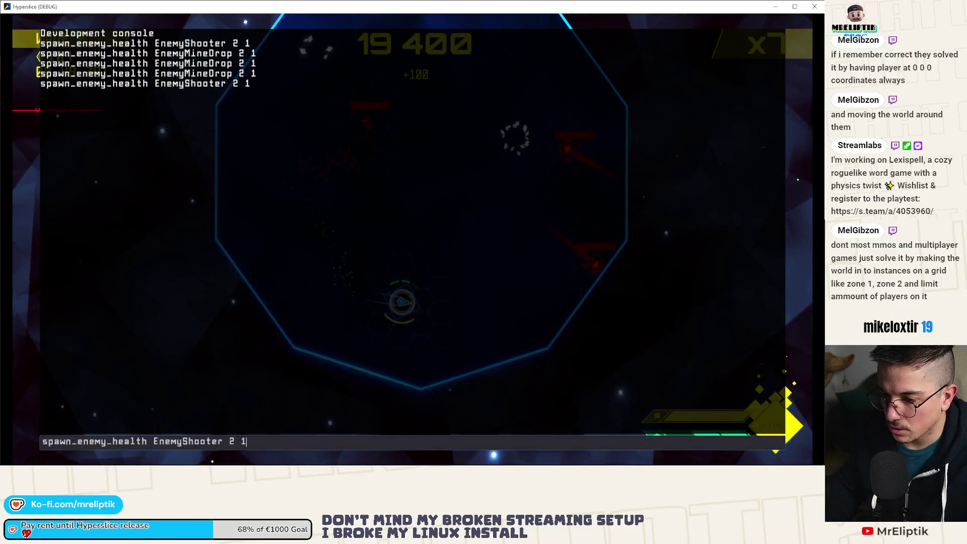
pyautogui.press('`')
# Step: Recall and rerun the EnemyMineDrop spawn command to add another mine-dropping enemy
pyautogui.press('Up')
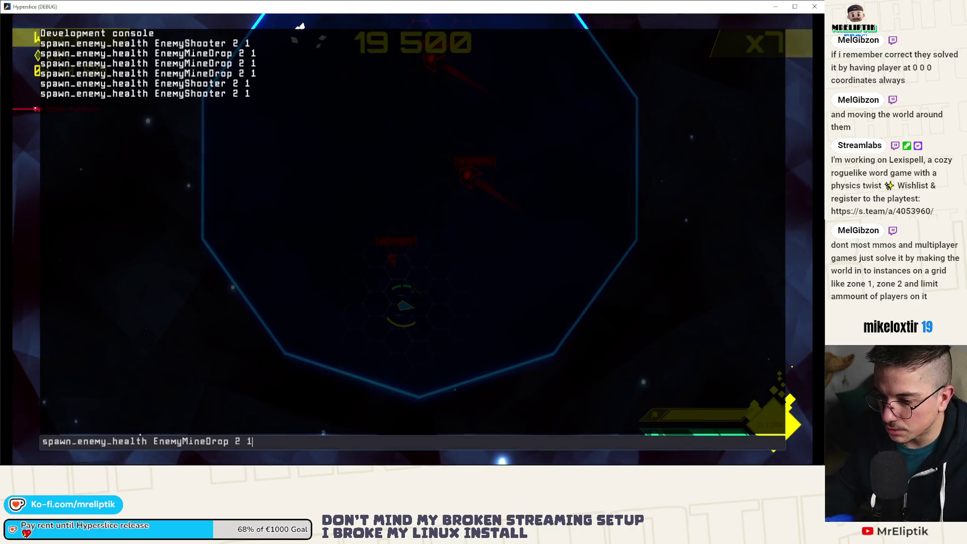
pyautogui.press('Return')
pyautogui.press('`')
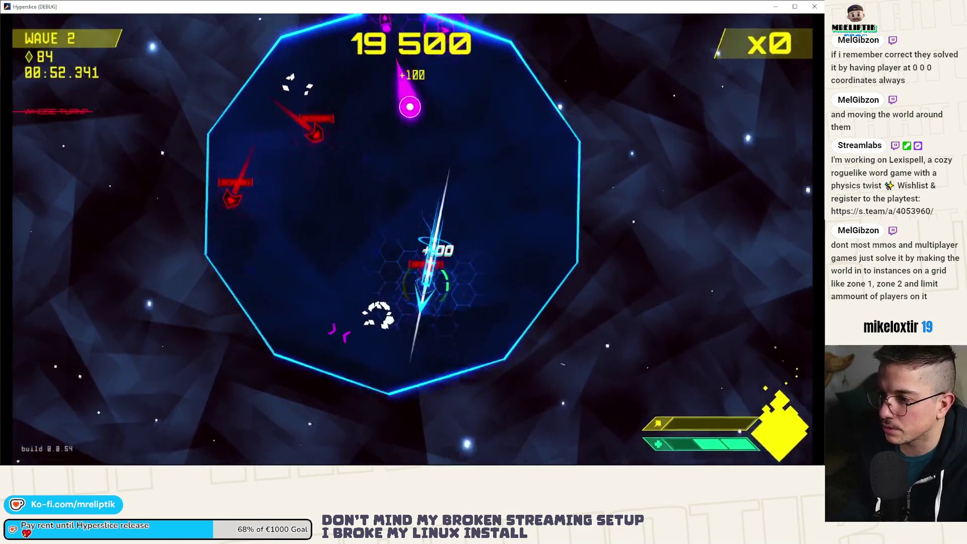
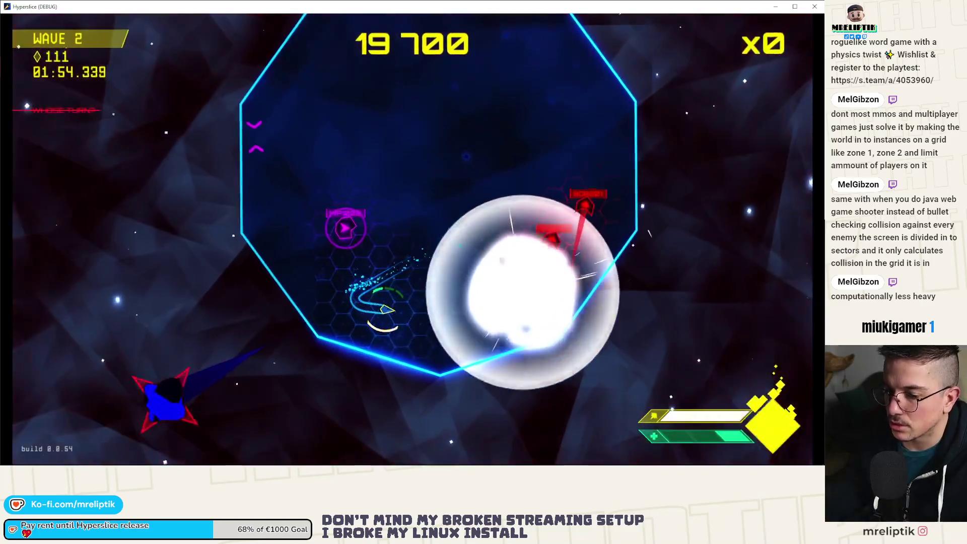
# Step: Pause wave 2 to review the run stats, resume, then quit the game
pyautogui.press('Escape')
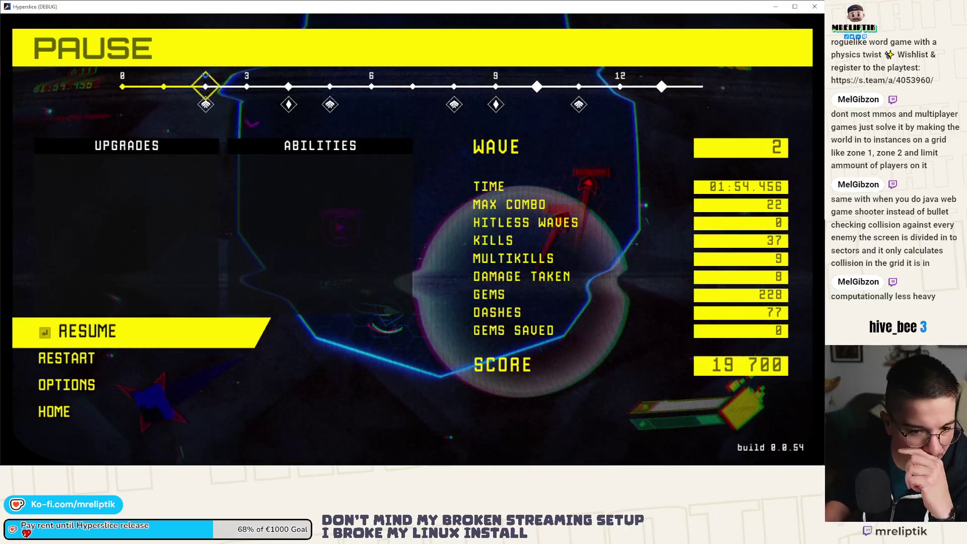
pyautogui.press('Return')
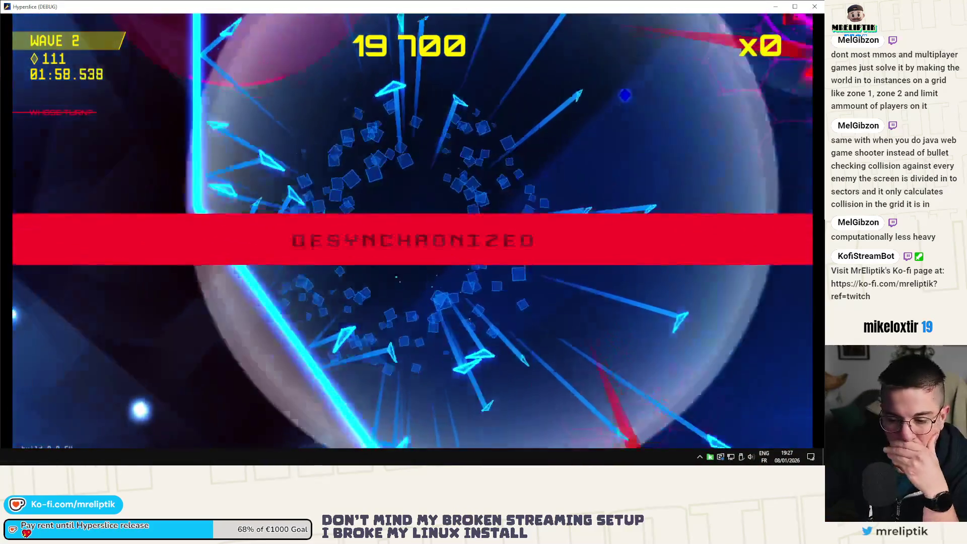
pyautogui.hotkey('alt', 'F4')
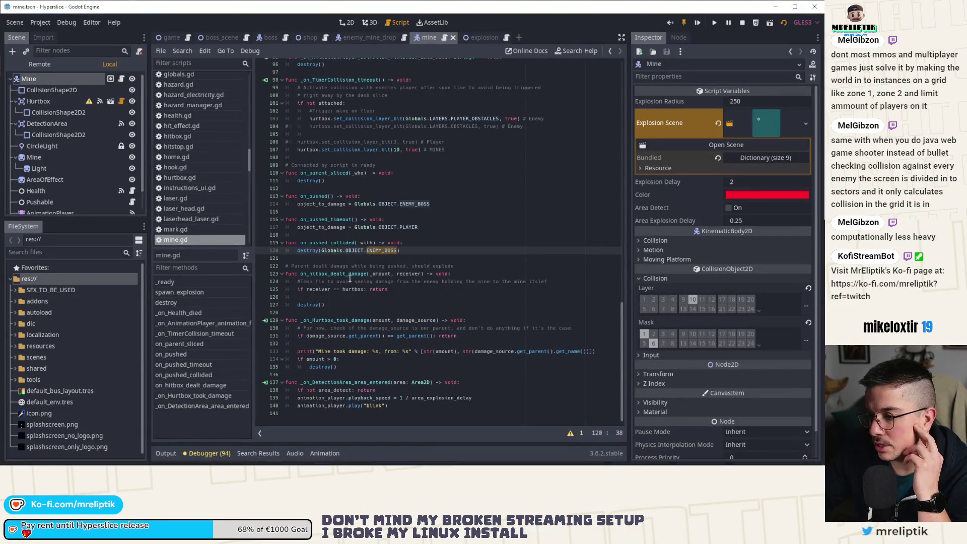
# Step: Follow the destroy call on line 120 to its definition and its default target value
pyautogui.doubleClick(321, 204)
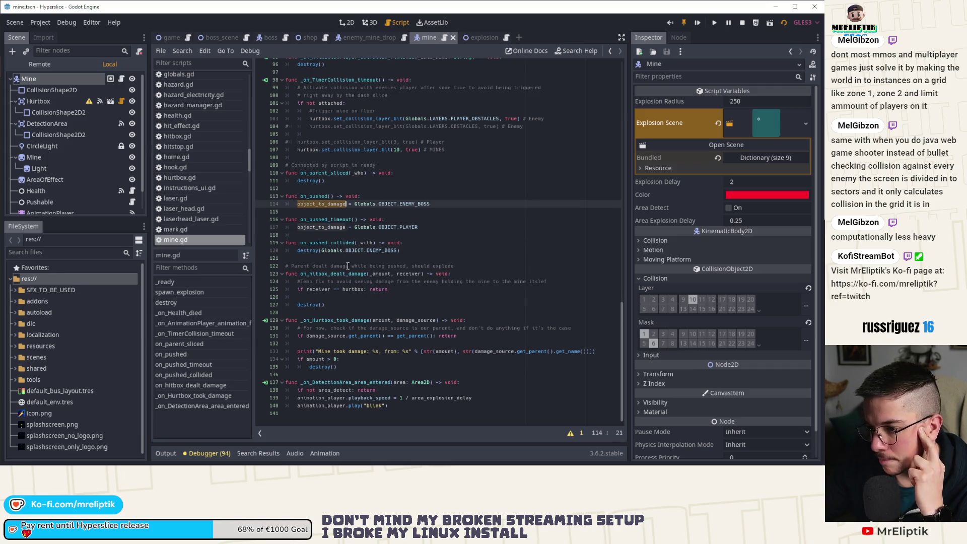
pyautogui.doubleClick(310, 250)
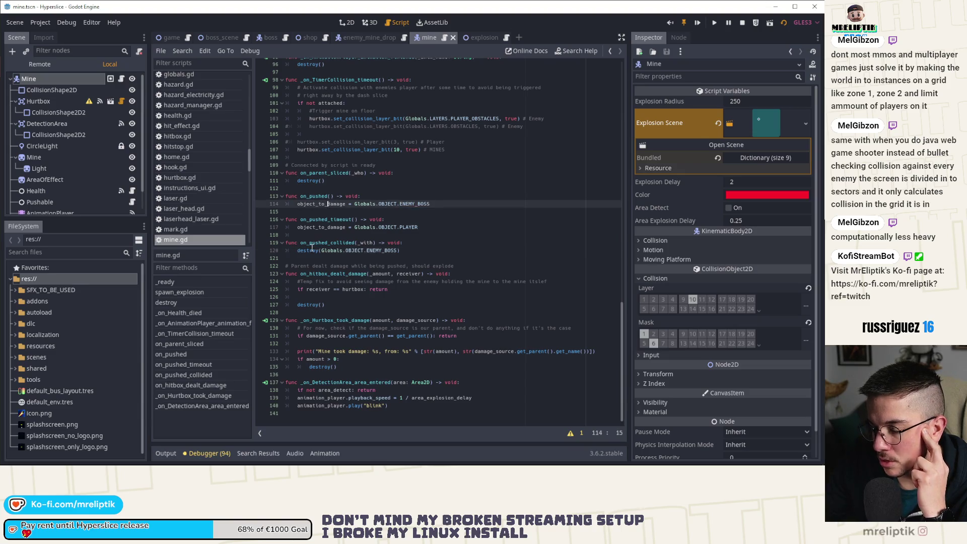
pyautogui.click(307, 251)
pyautogui.doubleClick(309, 250)
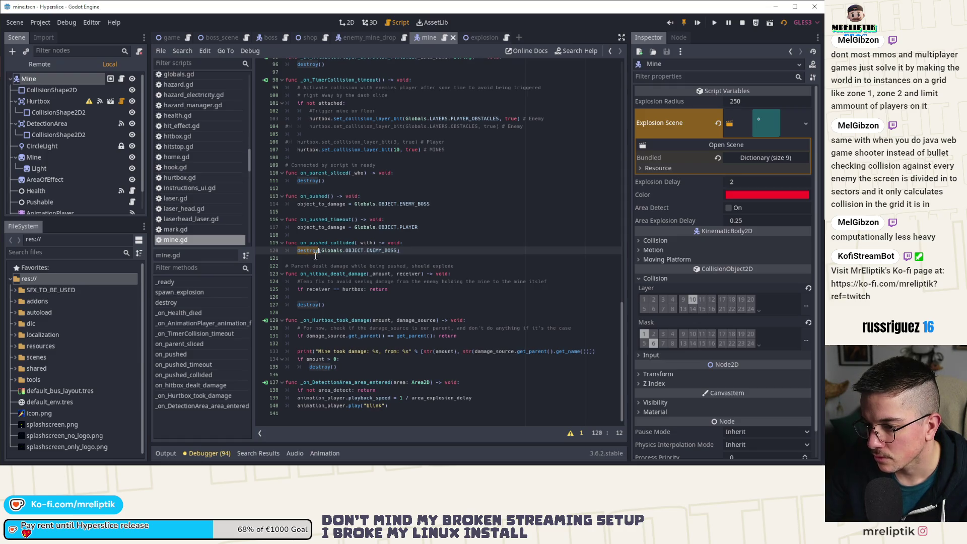
pyautogui.keyDown('ctrl'); pyautogui.click(309, 253); pyautogui.keyUp('ctrl')
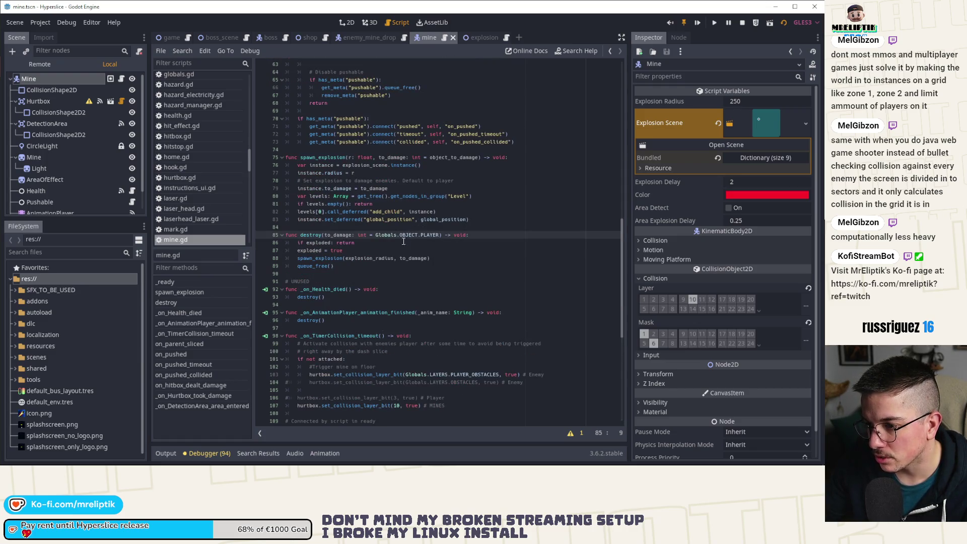
pyautogui.doubleClick(337, 235)
pyautogui.click(406, 235)
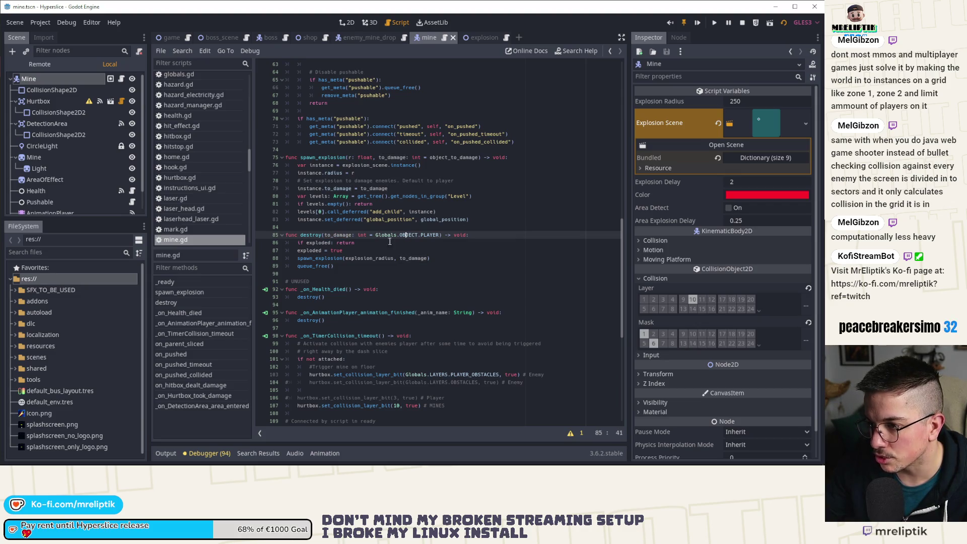
# Step: Replace destroy()'s default Globals.OBJECT.PLAYER with object_to_damage copied from line 75, then run the game
pyautogui.doubleClick(443, 158)
pyautogui.write('Globals.OBJECT.PLAYER')
pyautogui.hotkey('ctrl', 'z')
pyautogui.doubleClick(447, 158)
pyautogui.click(448, 158)
pyautogui.doubleClick(448, 158)
pyautogui.hotkey('ctrl', 'c')
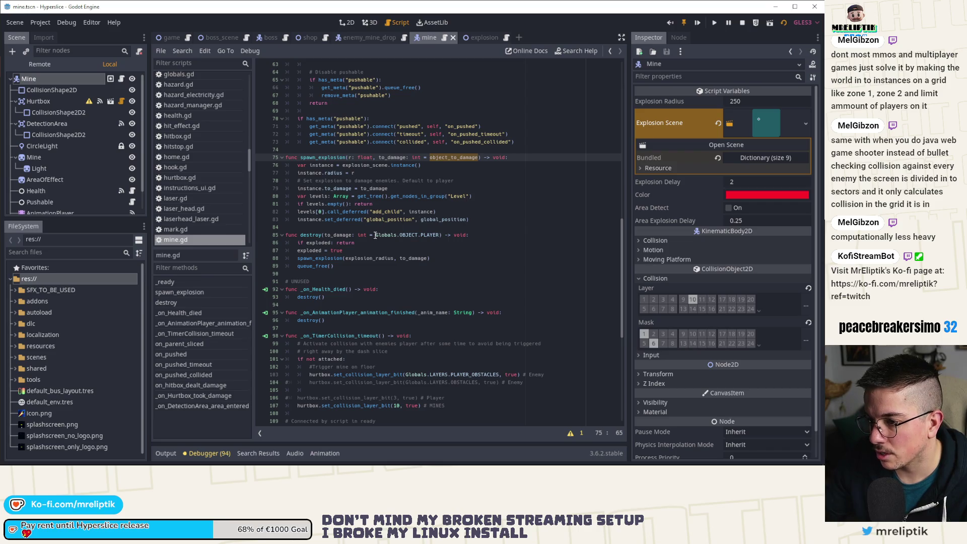
pyautogui.moveTo(375, 236); pyautogui.dragTo(430, 235)
pyautogui.hotkey('ctrl', 'v')
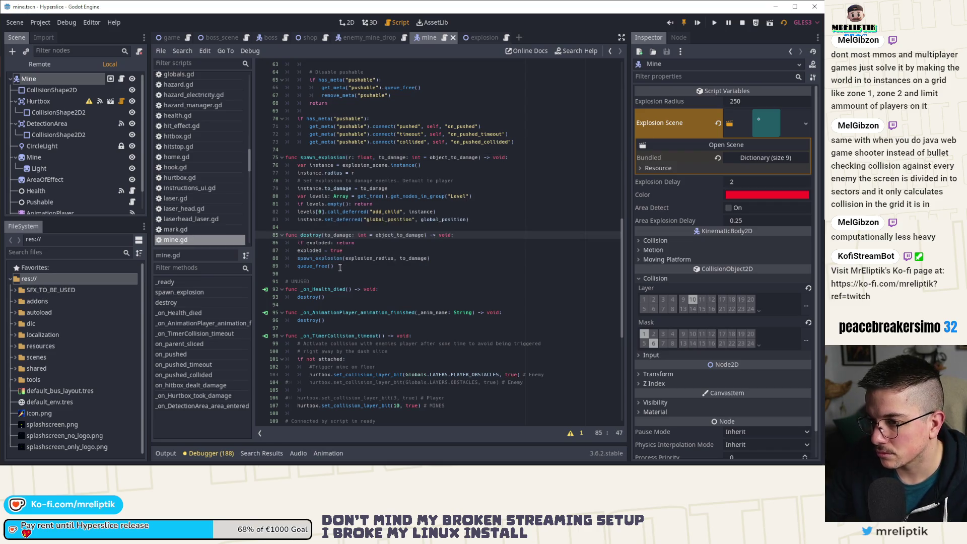
pyautogui.click(715, 22)
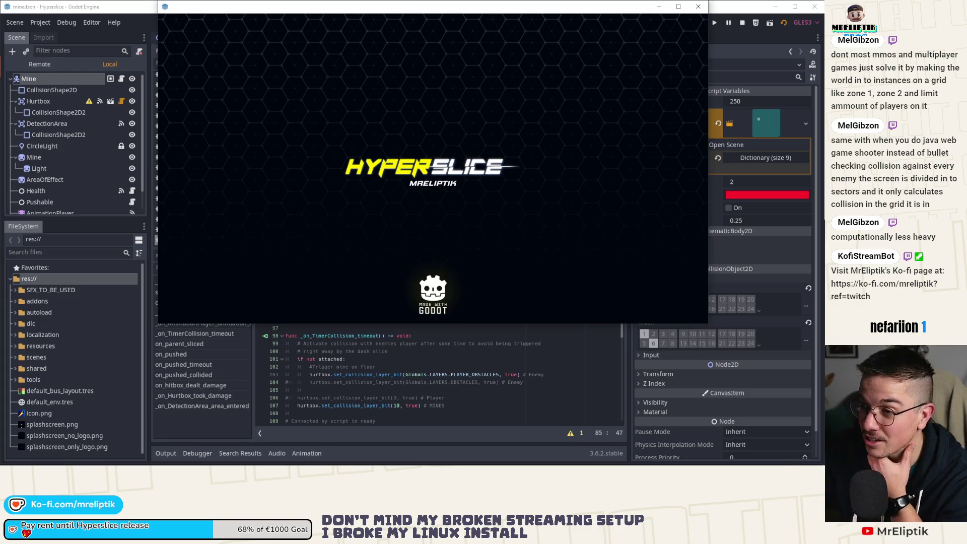
# Step: Glance at the Discord window, then return to the game and maximize it
pyautogui.click(700, 455)
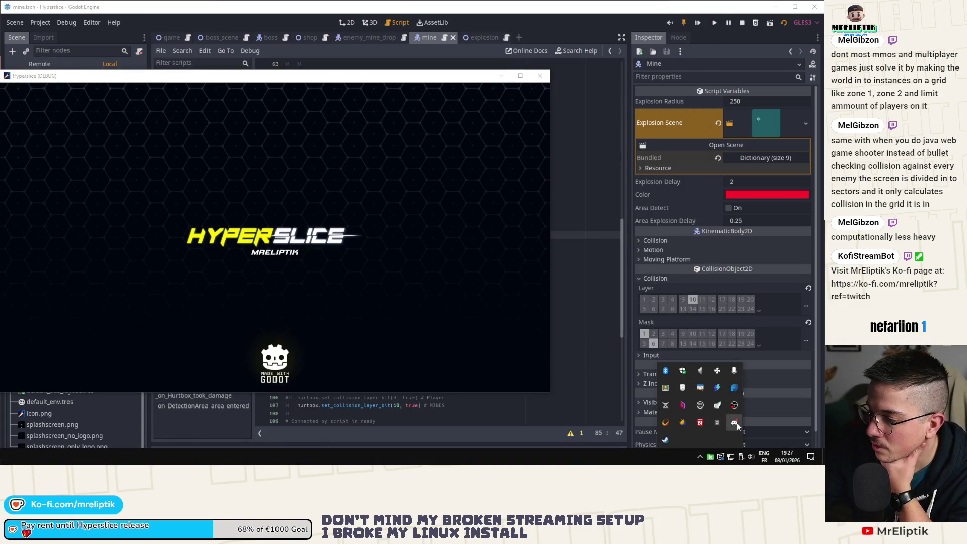
pyautogui.click(736, 422)
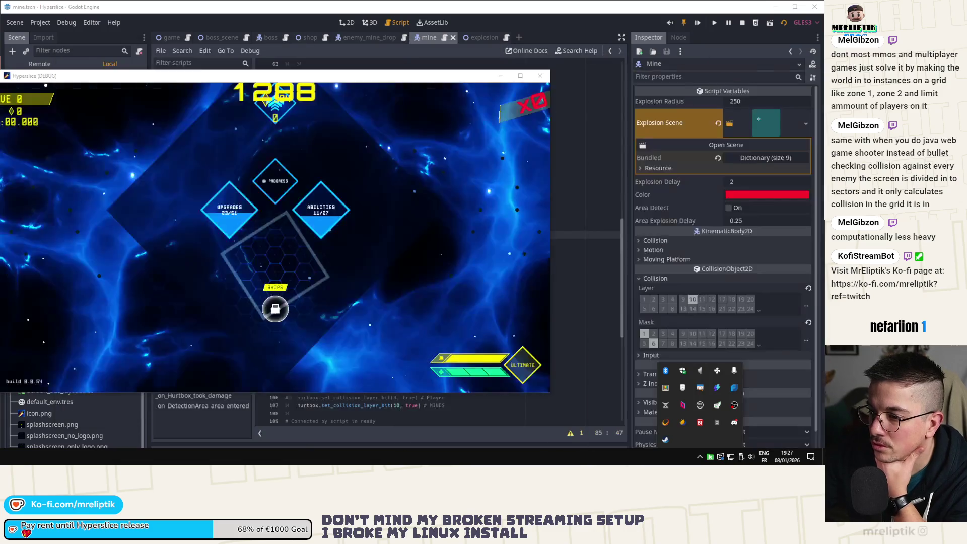
pyautogui.click(225, 249)
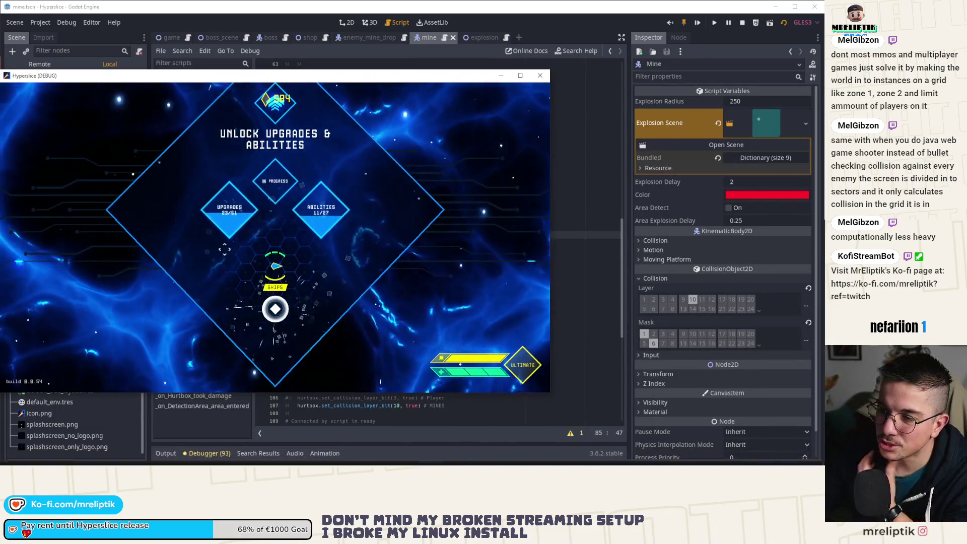
pyautogui.doubleClick(331, 76)
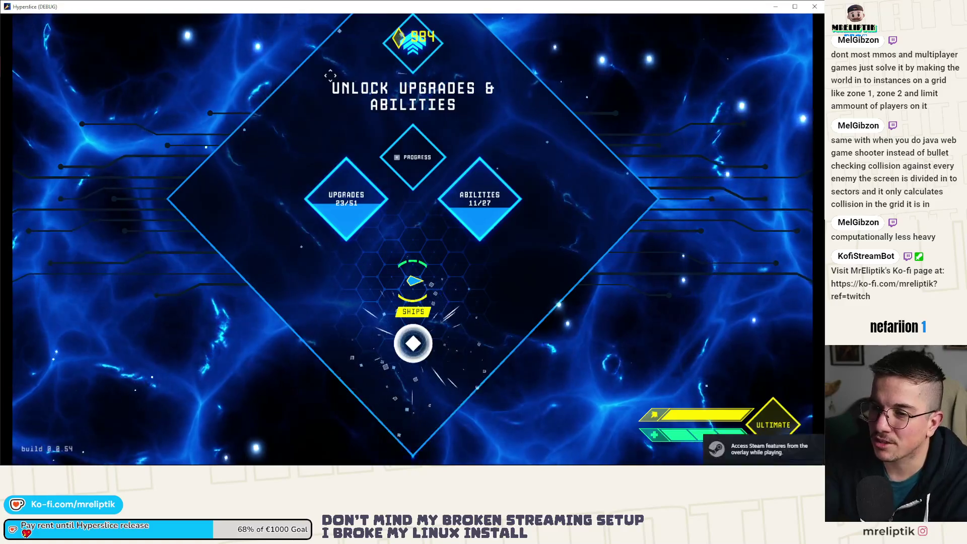
# Step: Start a Wave 0 run and spawn an EnemyMineDrop enemy with the recalled console command
pyautogui.click(413, 344)
pyautogui.click(432, 272)
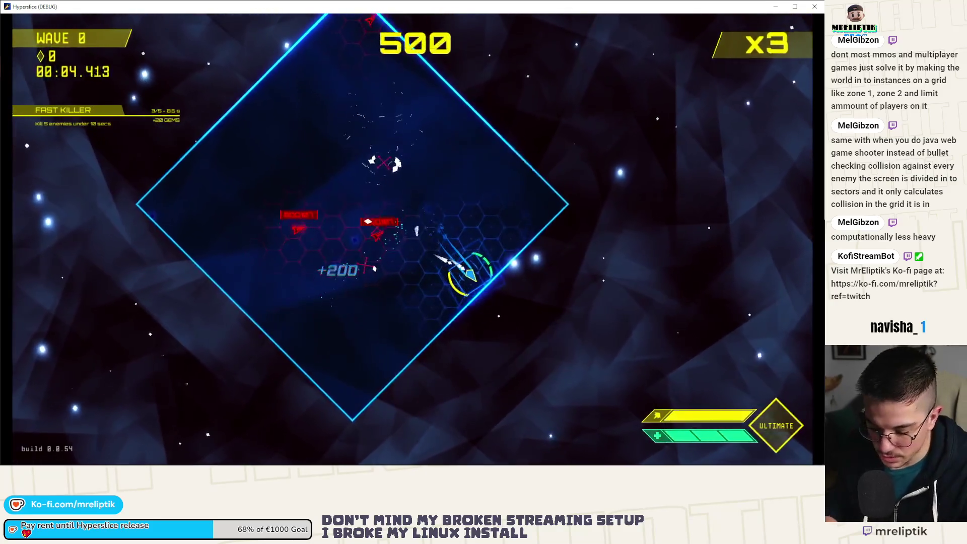
pyautogui.press('`')
pyautogui.press('Up')
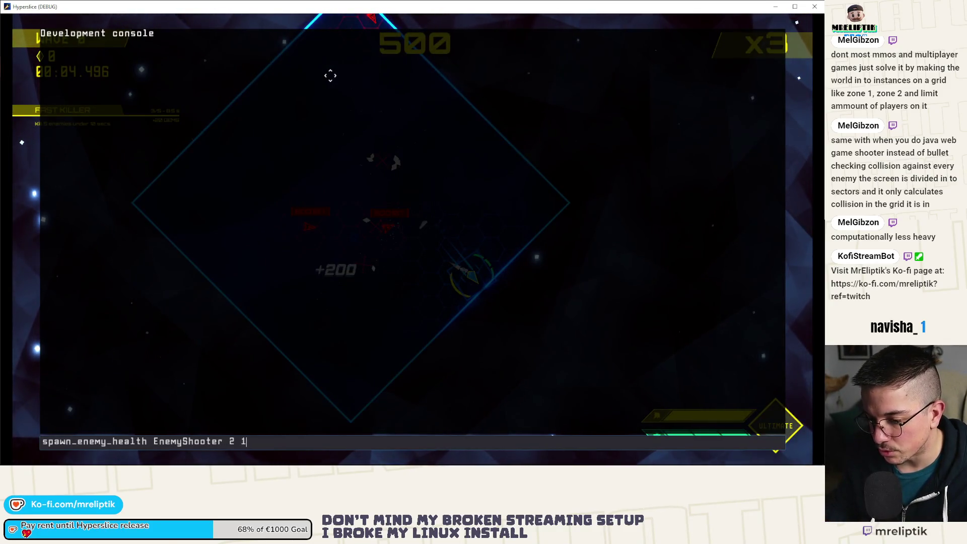
pyautogui.press('Down')
pyautogui.press('Return')
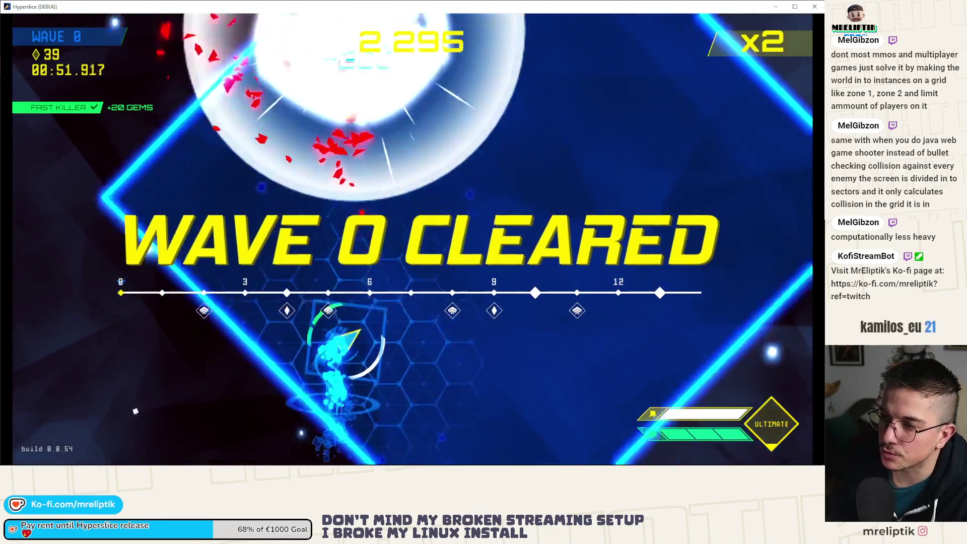
# Step: Pause the game, move it aside, and review mine.gd and the Hurtbox collision layers
pyautogui.press('Escape')
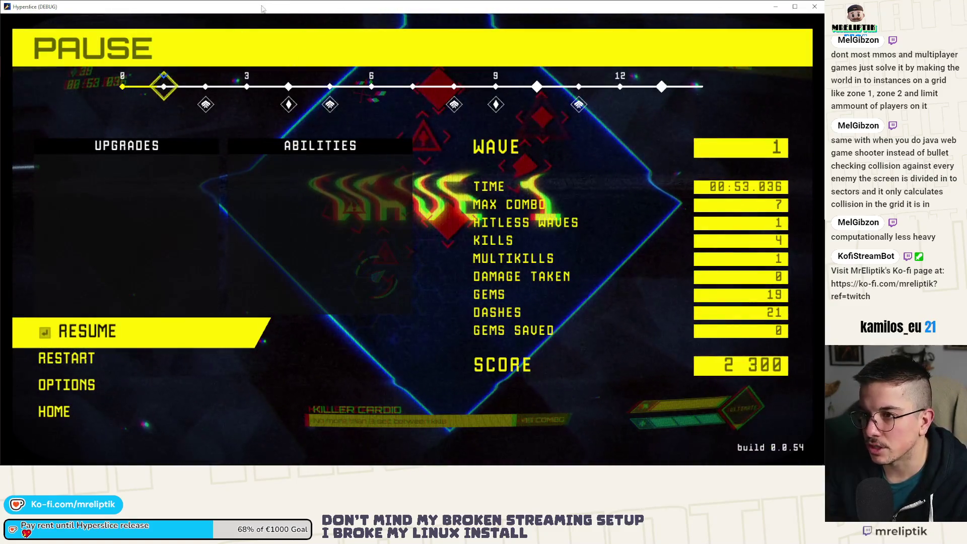
pyautogui.moveTo(262, 9)
pyautogui.mouseDown()
pyautogui.moveTo(805, 126)
pyautogui.moveTo(755, 119)
pyautogui.moveTo(821, 121)
pyautogui.mouseUp()
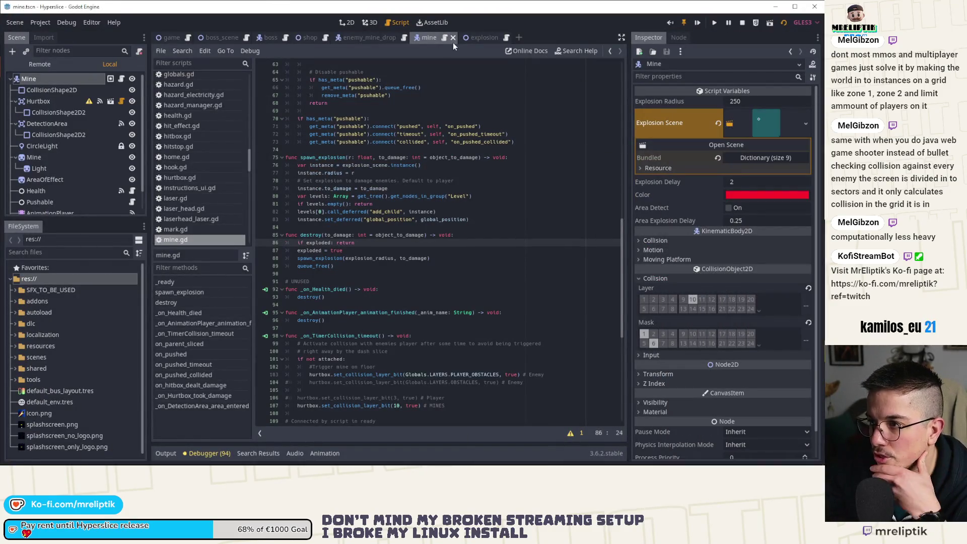
pyautogui.scroll(-8, 418, 287)
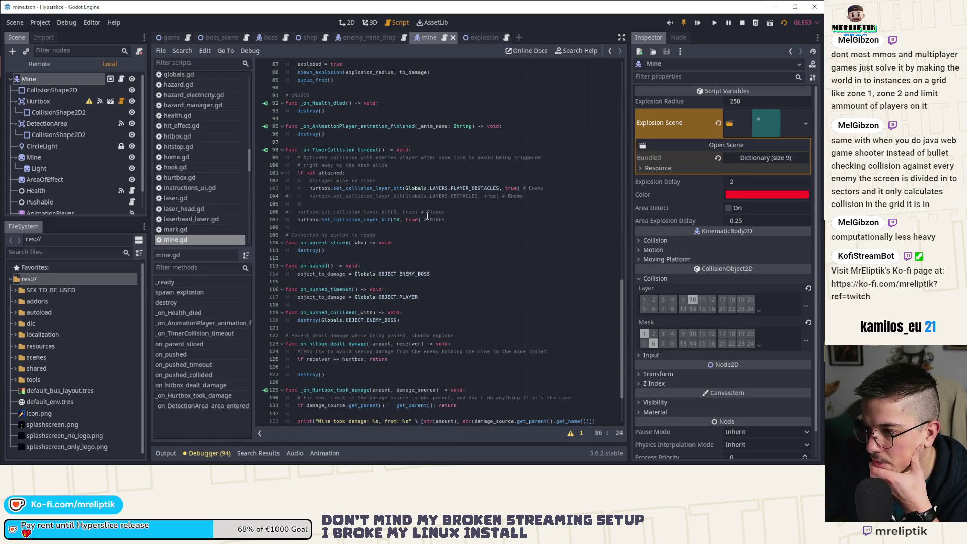
pyautogui.click(427, 212)
pyautogui.click(414, 219)
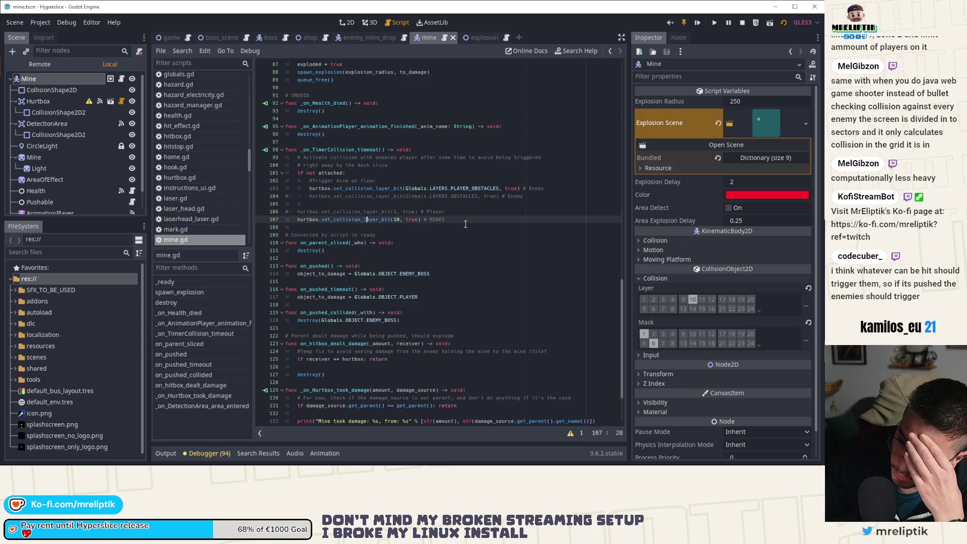
pyautogui.click(46, 101)
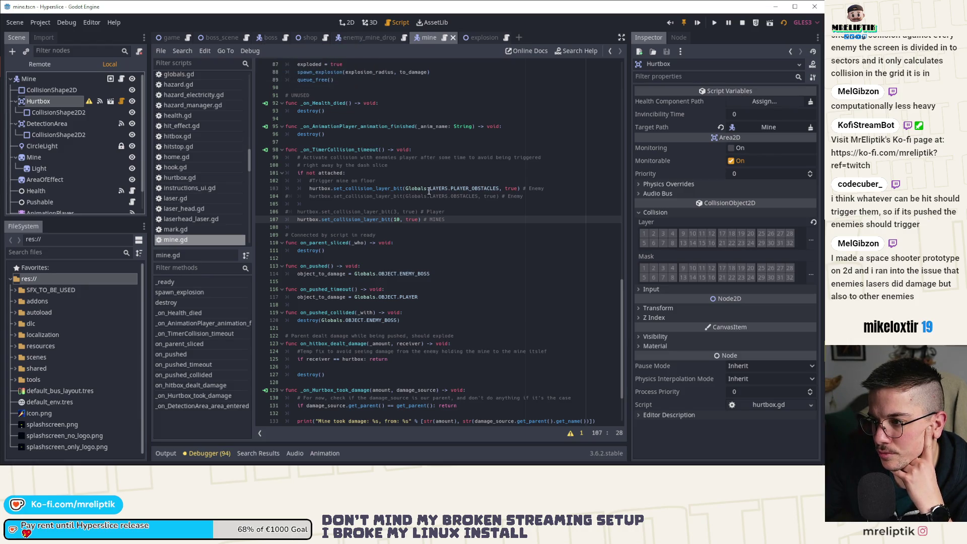
# Step: Comment out enemy layer line 103, add pass under 'if not attached:', and restart the game
pyautogui.click(447, 188)
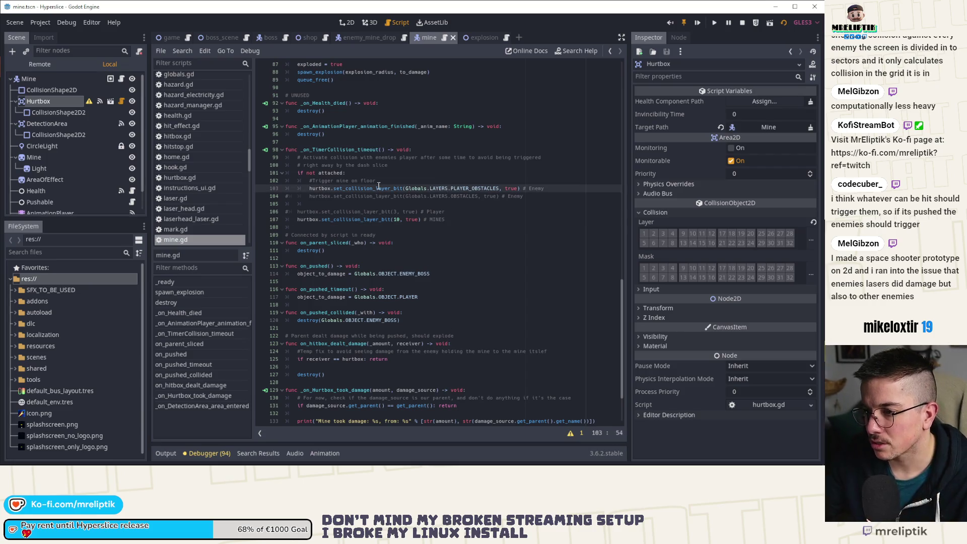
pyautogui.hotkey('ctrl', 'k')
pyautogui.press('F5')
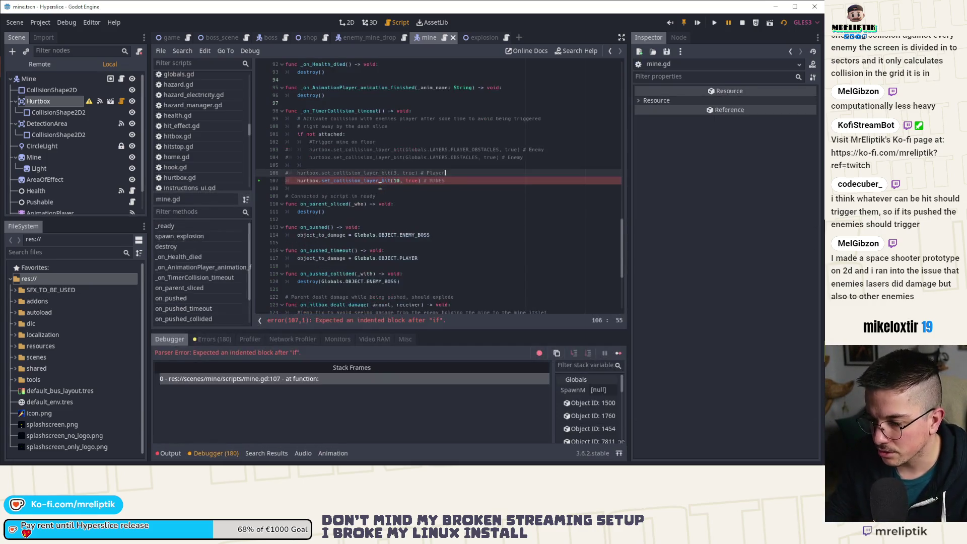
pyautogui.click(362, 135)
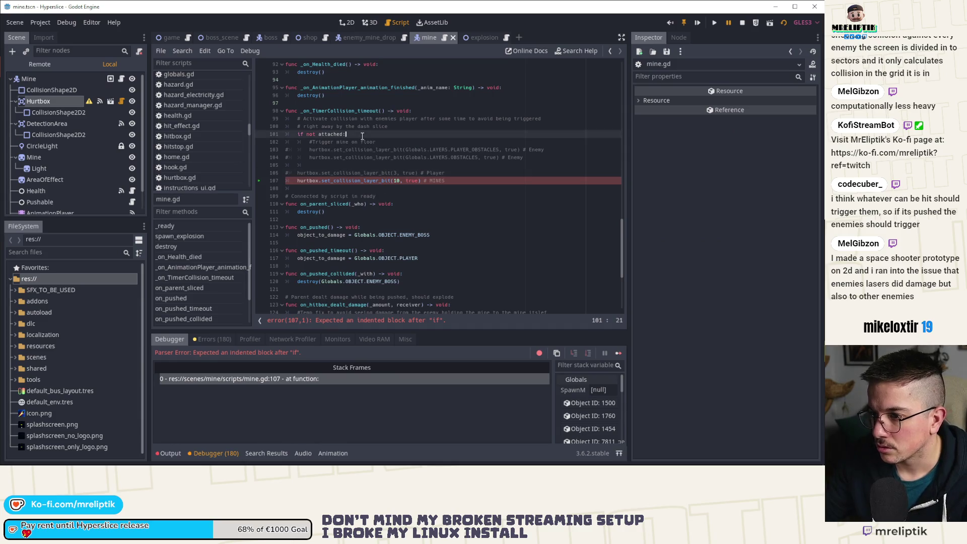
pyautogui.press('Return')
pyautogui.write('pass')
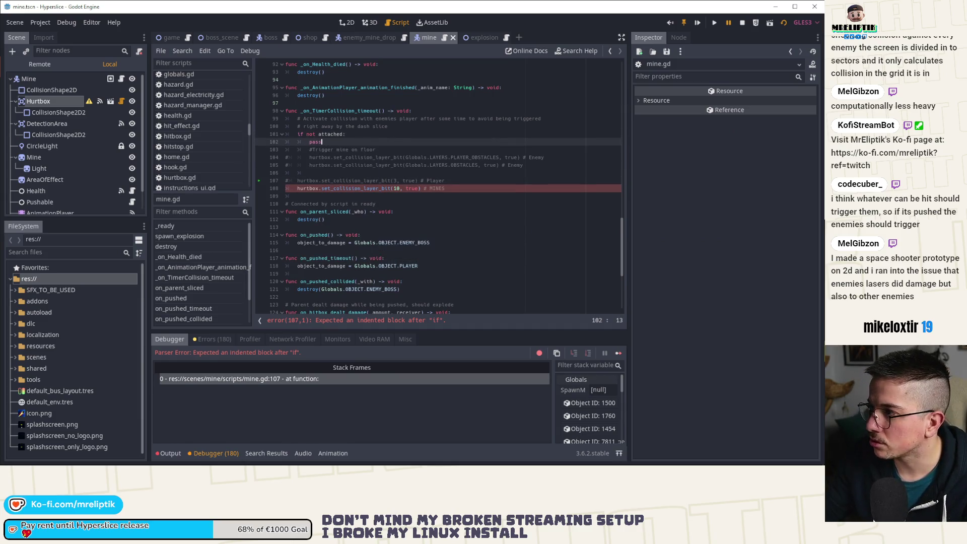
pyautogui.press('F8')
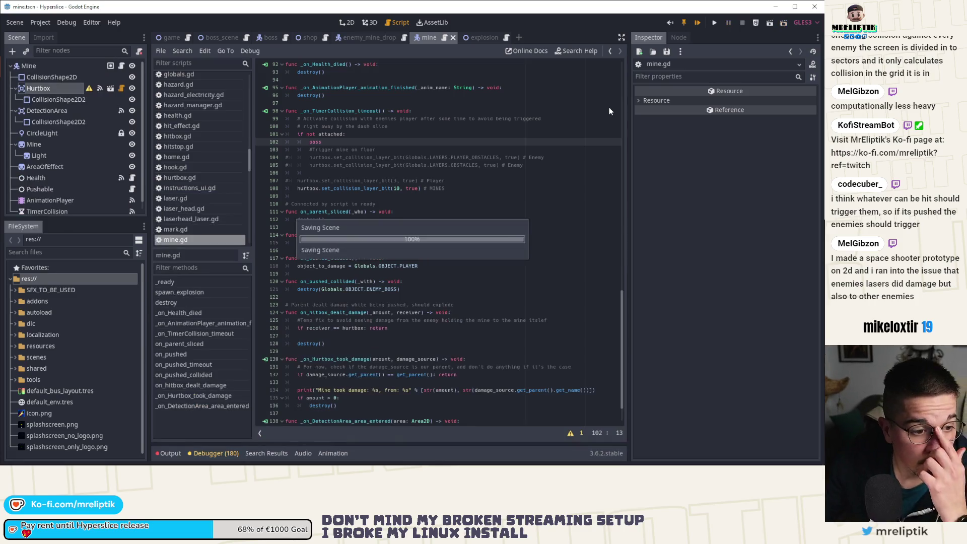
pyautogui.press('F5')
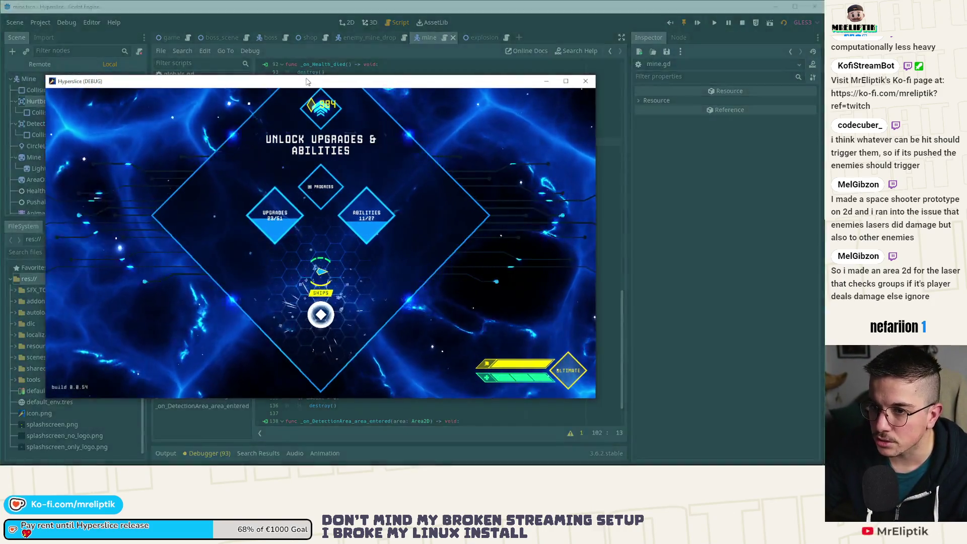
# Step: Maximise the Hyperslice (DEBUG) window to fill the screen
pyautogui.doubleClick(272, 75)
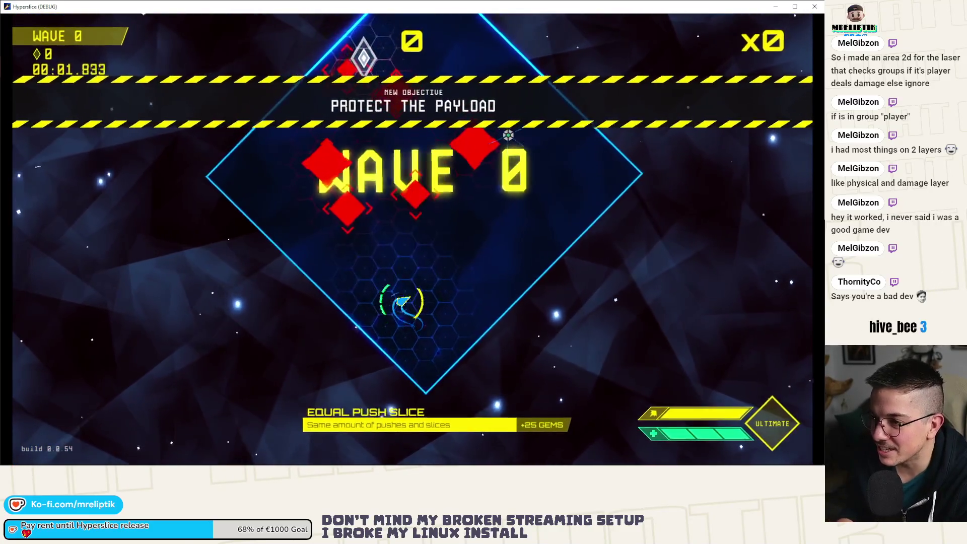
# Step: Spawn grey enemy mines with spawn_enemy_health EnemyMineGrey 1 1 from the dev console
pyautogui.press('`')
pyautogui.press('Return')
pyautogui.press('`')
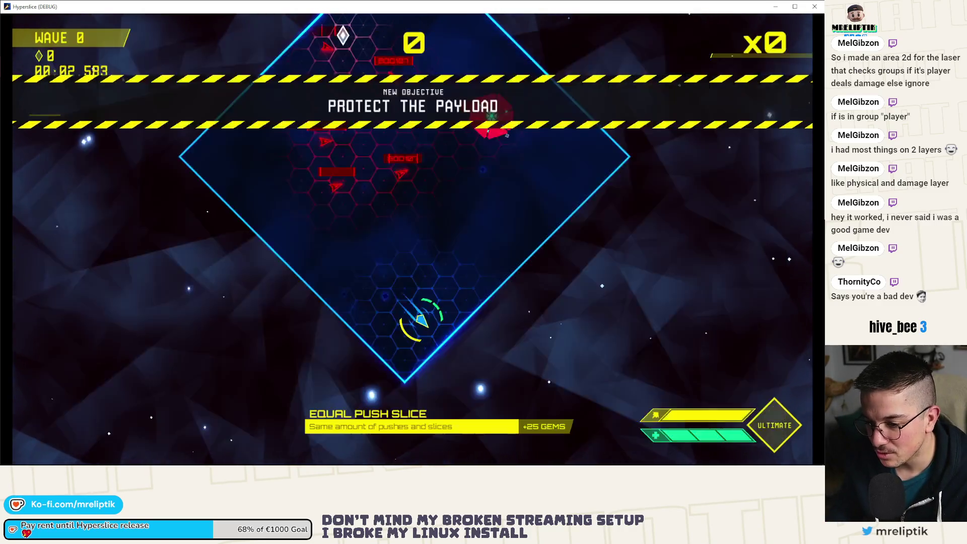
# Step: Fight through the waves up to wave 3, then close the game window
pyautogui.press('w')
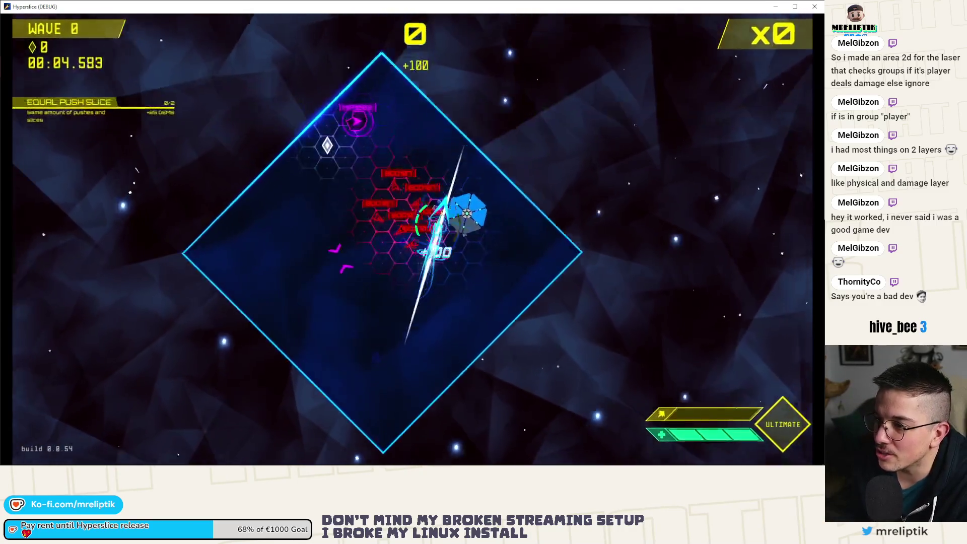
pyautogui.press('a')
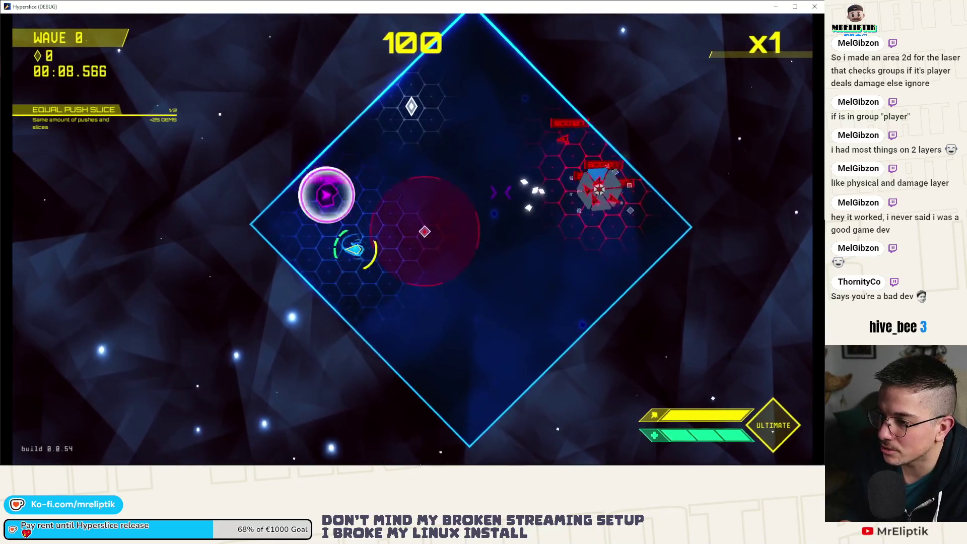
pyautogui.press('d')
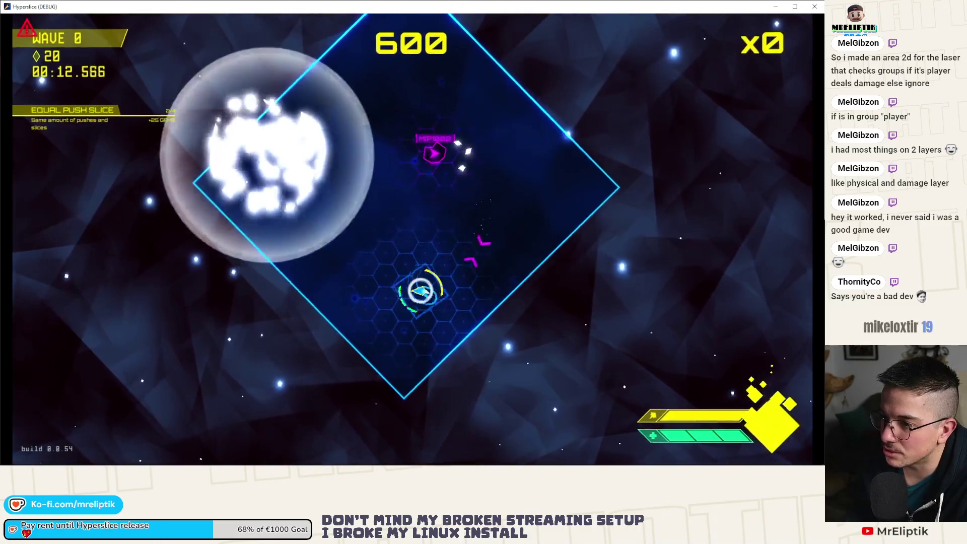
pyautogui.press('space')
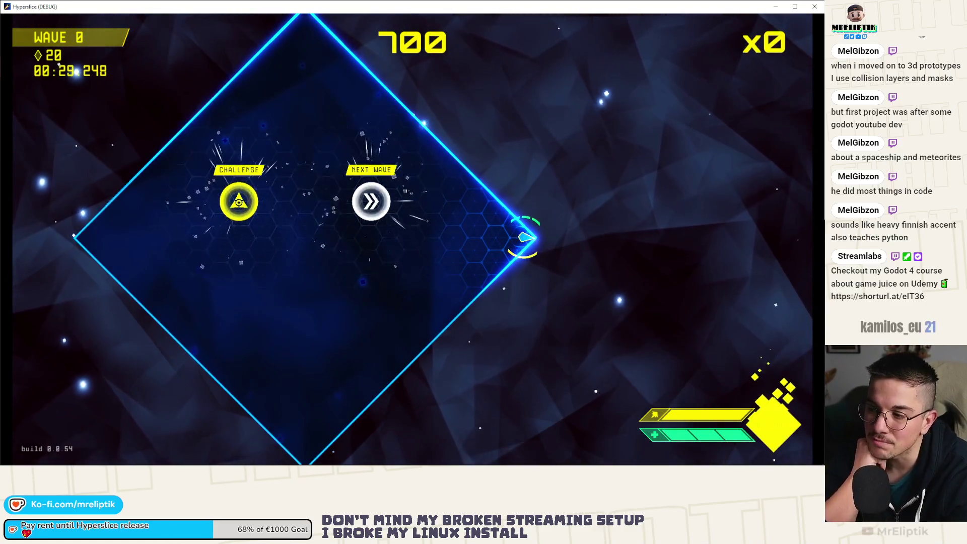
pyautogui.press('Left')
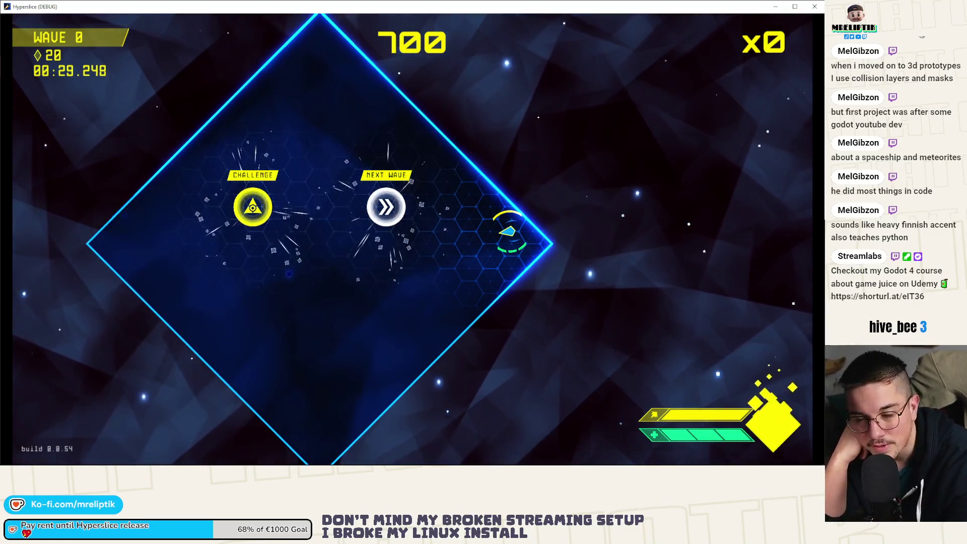
pyautogui.press('a')
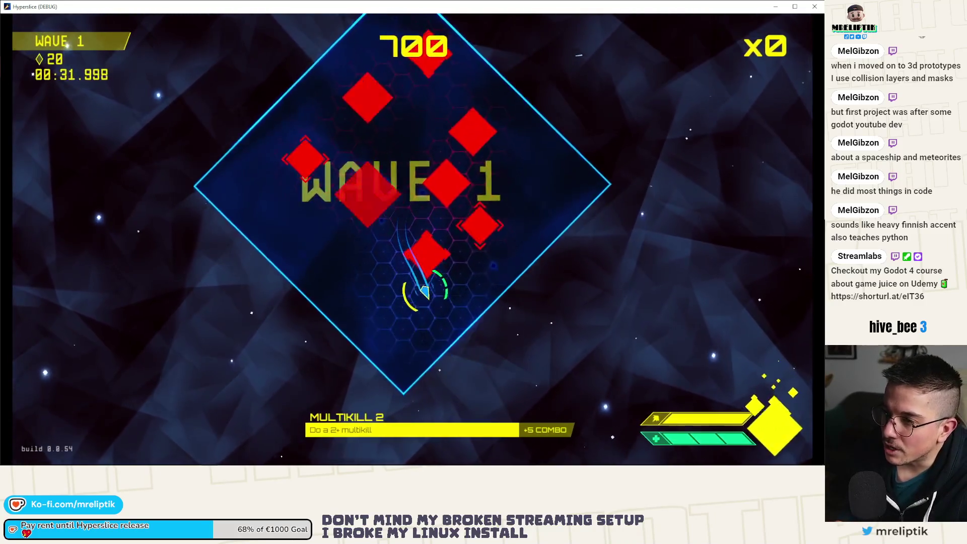
pyautogui.press('space')
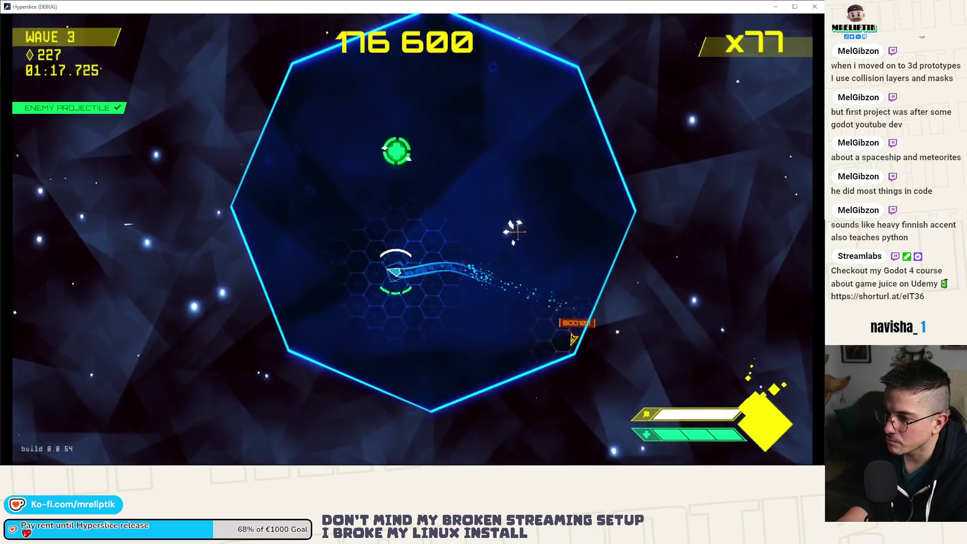
pyautogui.click(479, 338)
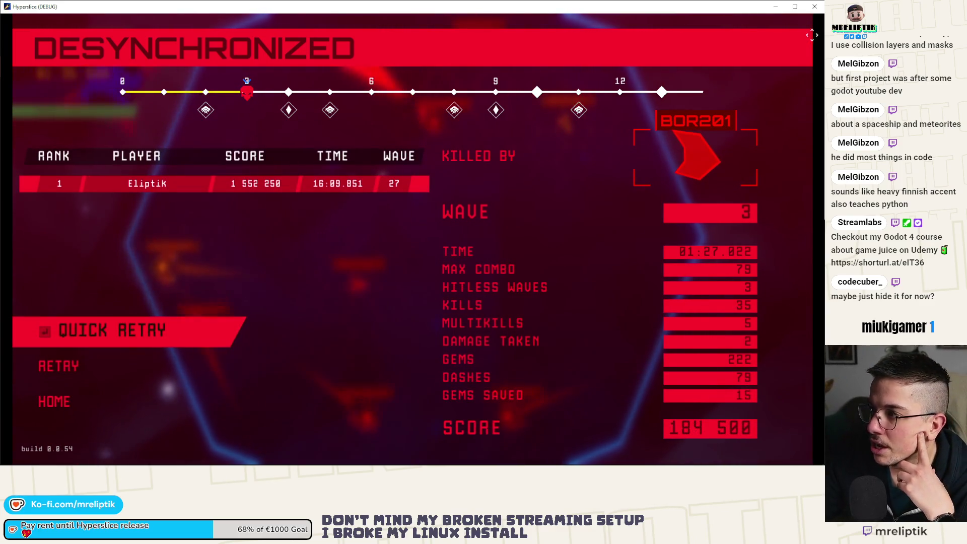
pyautogui.hotkey('alt', 'F4')
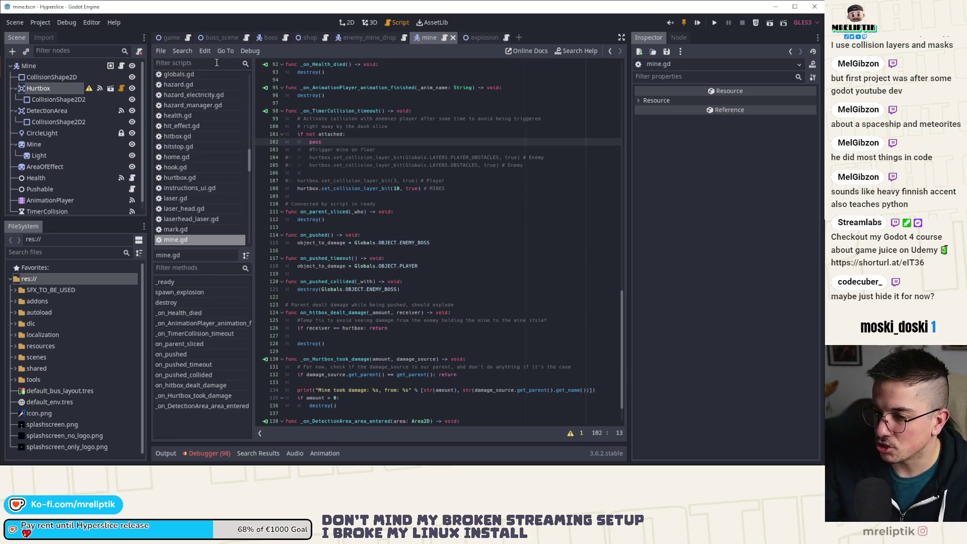
# Step: Review _on_Hurtbox_took_damage in mine.gd and check the last run's output log
pyautogui.click(462, 225)
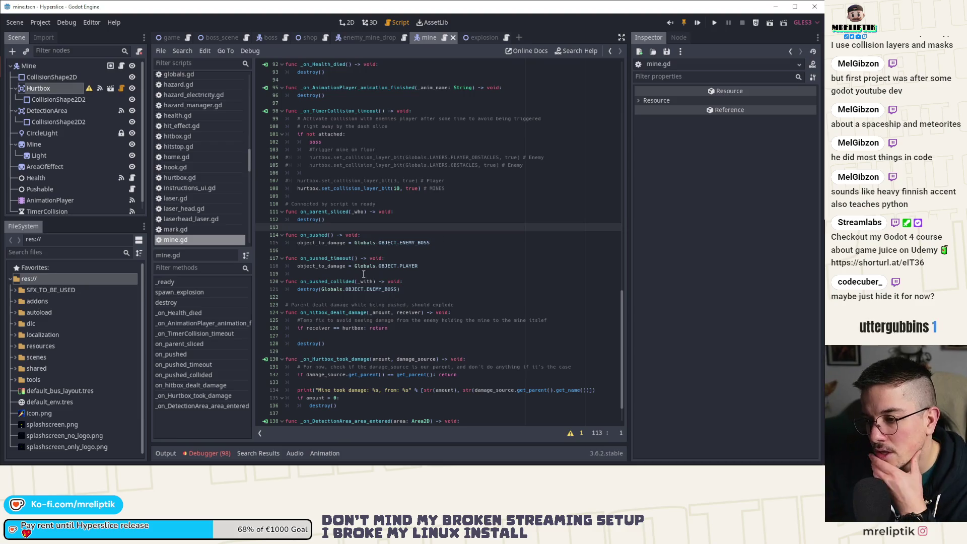
pyautogui.scroll(-2, 330, 337)
pyautogui.doubleClick(333, 321)
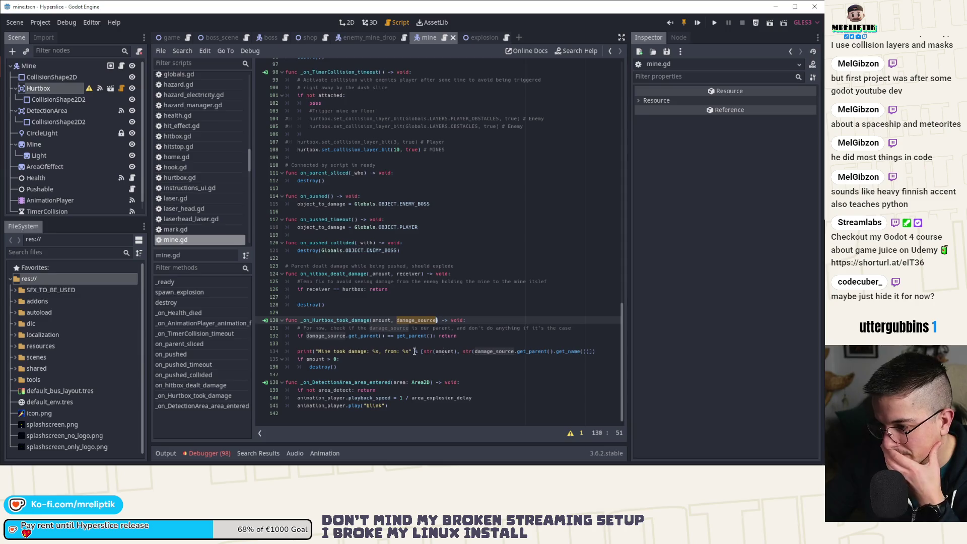
pyautogui.click(498, 329)
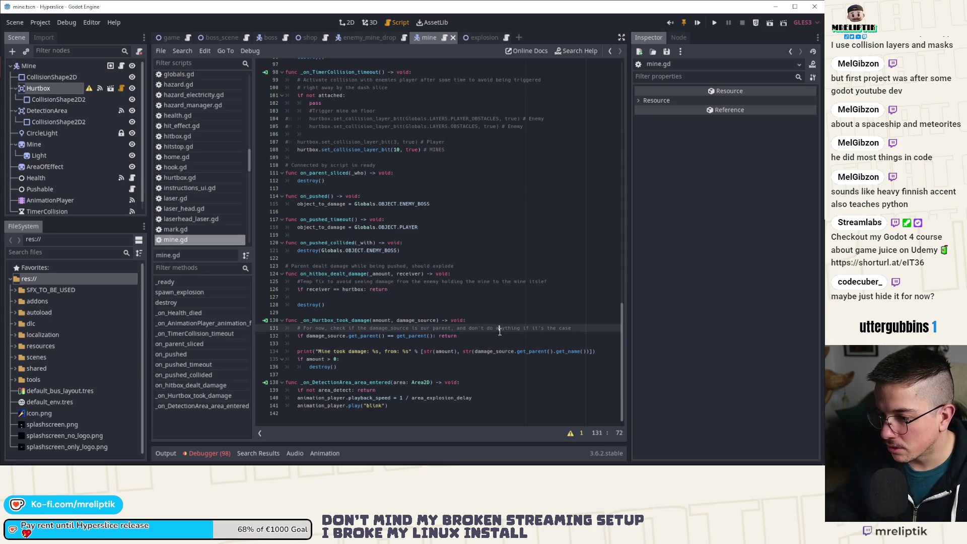
pyautogui.click(166, 453)
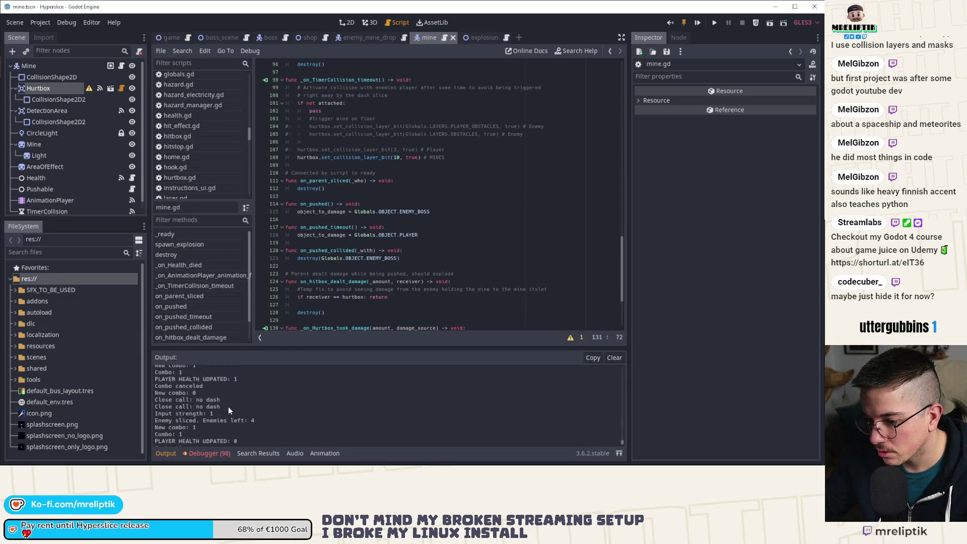
pyautogui.scroll(5, 228, 416)
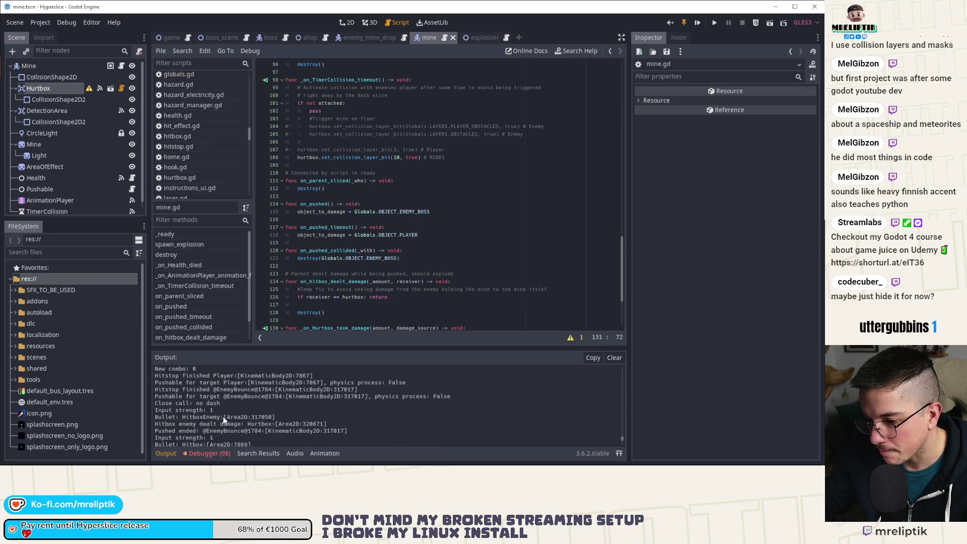
pyautogui.scroll(3, 184, 442)
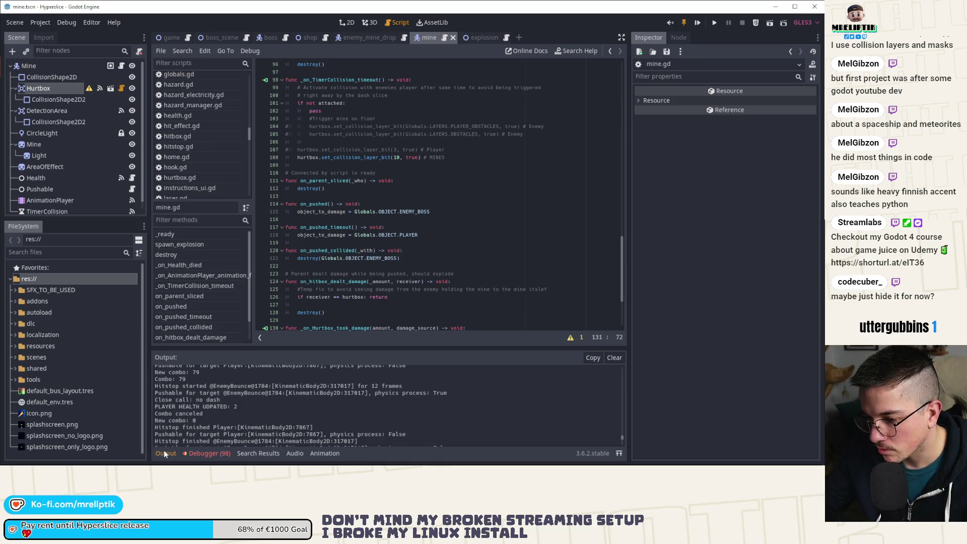
pyautogui.click(165, 450)
# Step: Inspect the amount > 0 check and destroy() call near line 136, then select the Hurtbox node
pyautogui.click(315, 362)
pyautogui.click(359, 372)
pyautogui.click(353, 366)
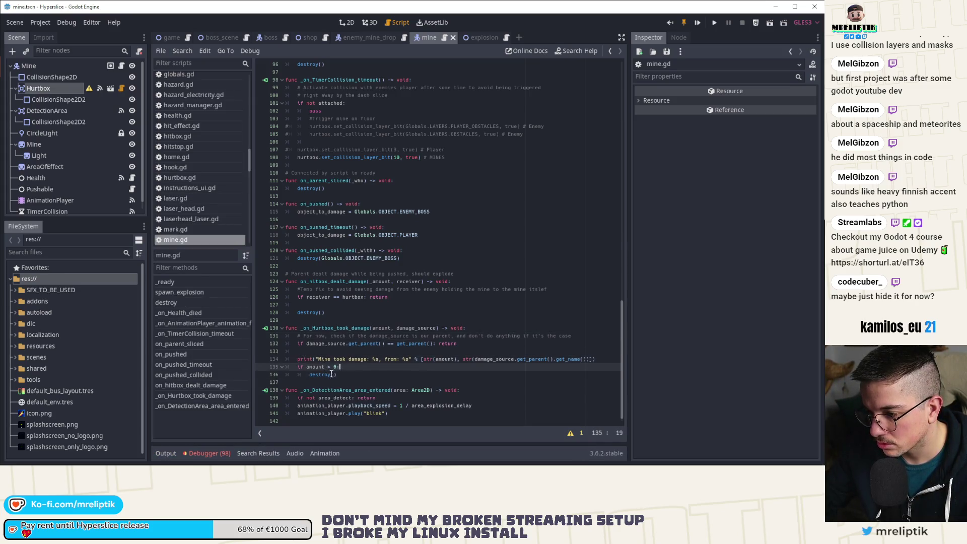
pyautogui.click(452, 351)
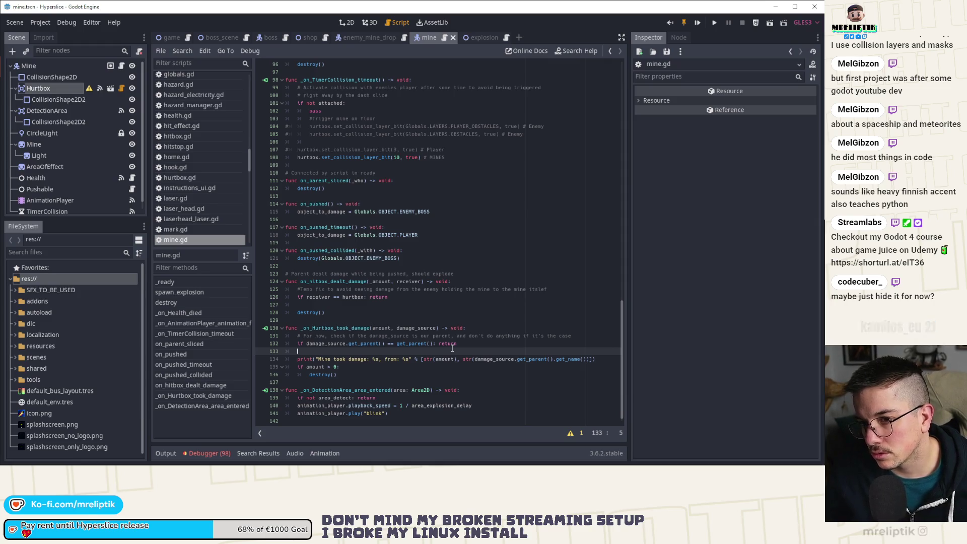
pyautogui.scroll(4, 377, 215)
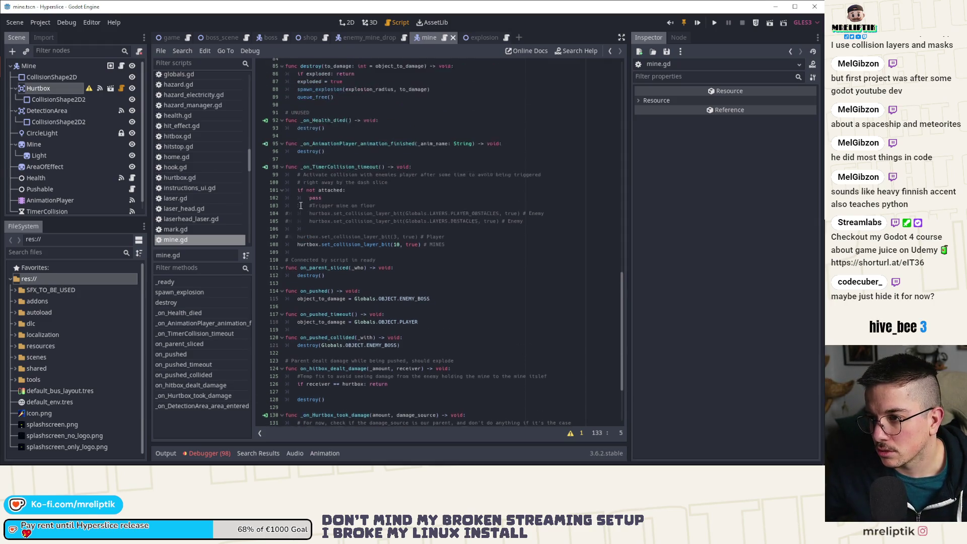
pyautogui.scroll(-4, 376, 215)
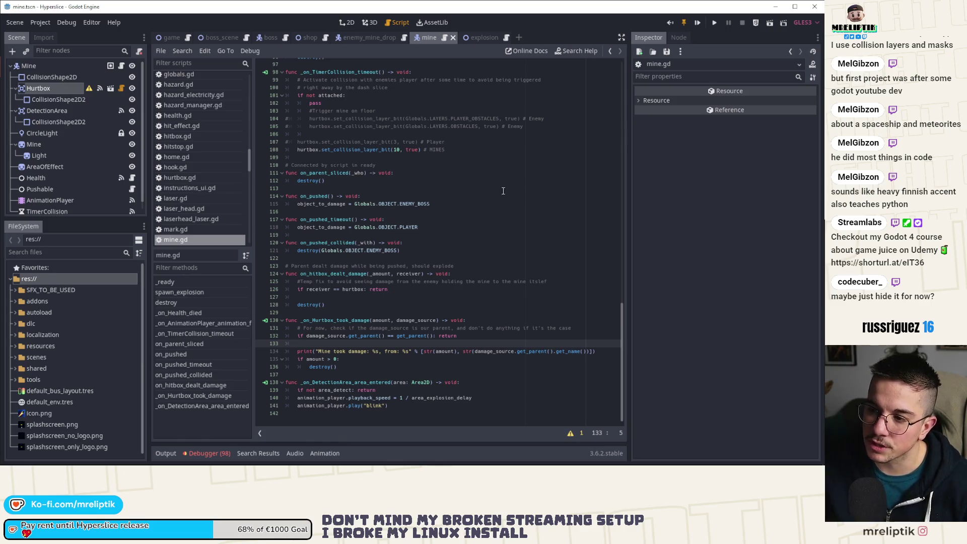
pyautogui.click(48, 122)
pyautogui.click(48, 91)
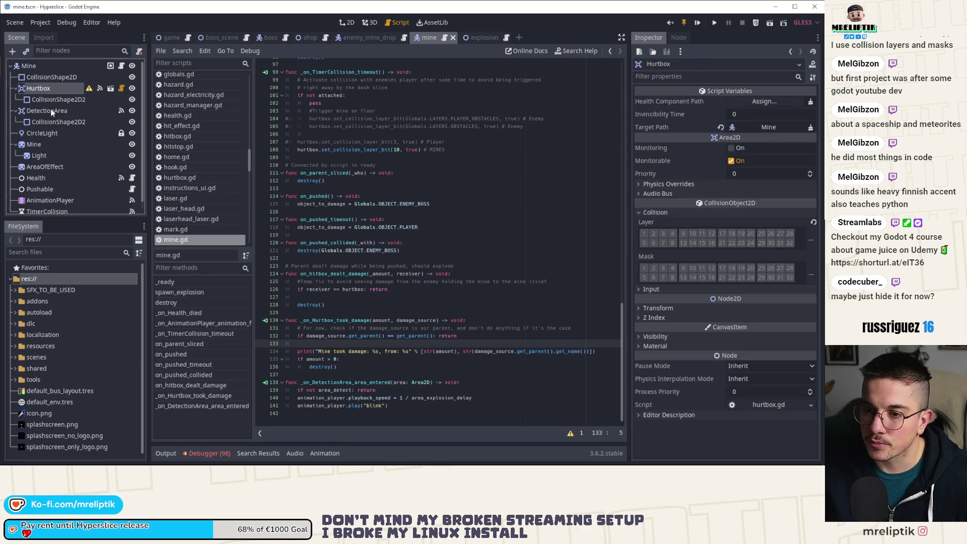
# Step: Instance hurtbox.tscn under Mine, place it after Hurtbox, rename it HurtboxEnemyPushed, and save
pyautogui.rightClick(31, 67)
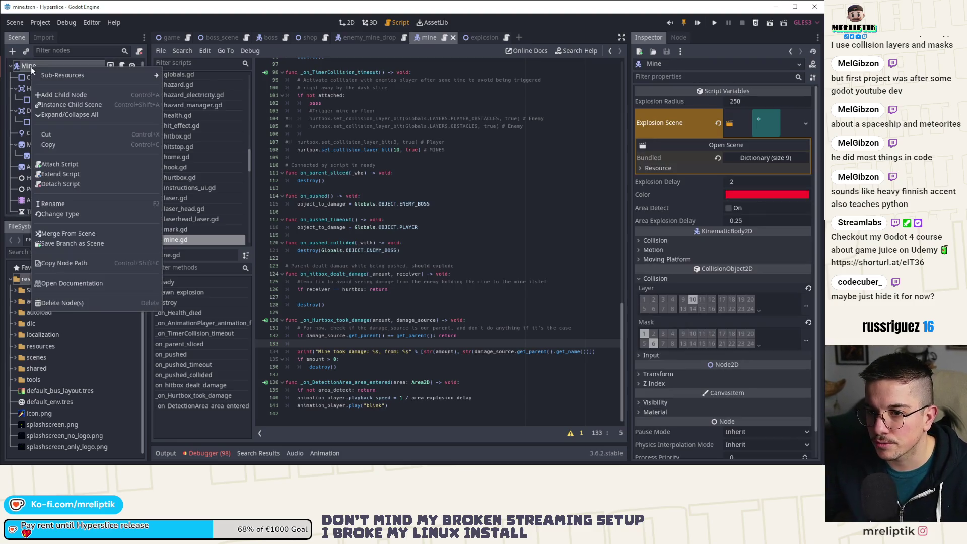
pyautogui.click(65, 104)
pyautogui.write('hurtbox')
pyautogui.press('Return')
pyautogui.moveTo(78, 206); pyautogui.dragTo(38, 107)
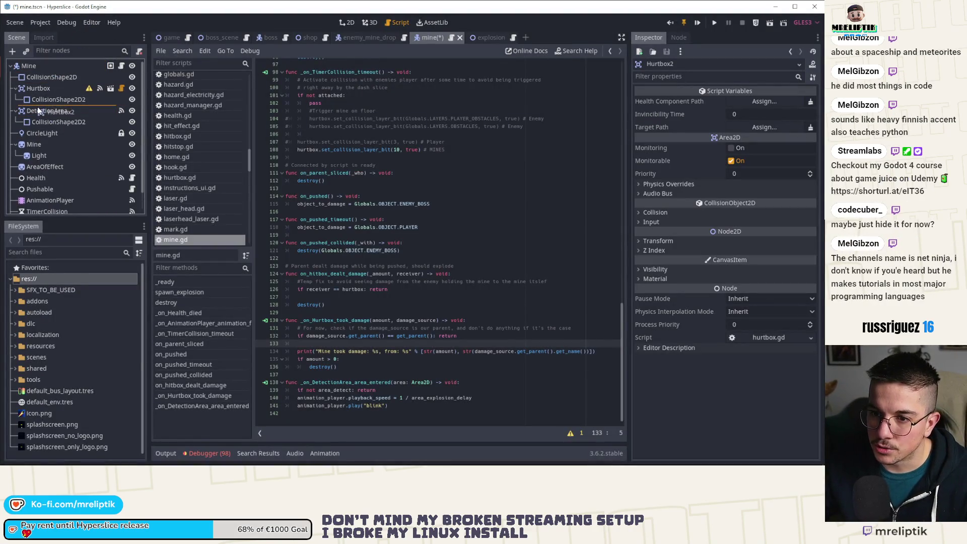
pyautogui.doubleClick(56, 107)
pyautogui.click(68, 110)
pyautogui.write('EnemyPushed')
pyautogui.press('Return')
pyautogui.hotkey('ctrl', 's')
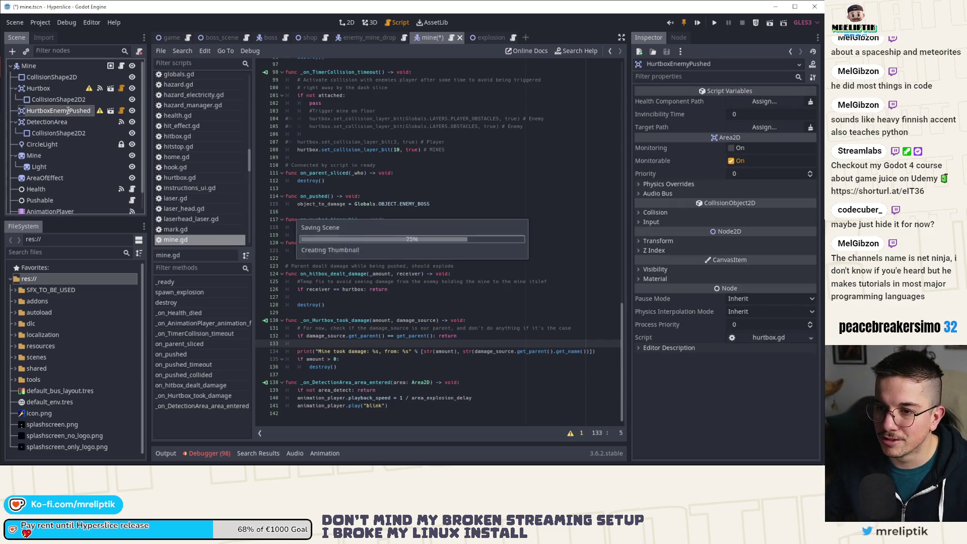
# Step: Add a CollisionShape2D child to HurtboxEnemyPushed and switch to the 2D view
pyautogui.rightClick(69, 110)
pyautogui.click(111, 125)
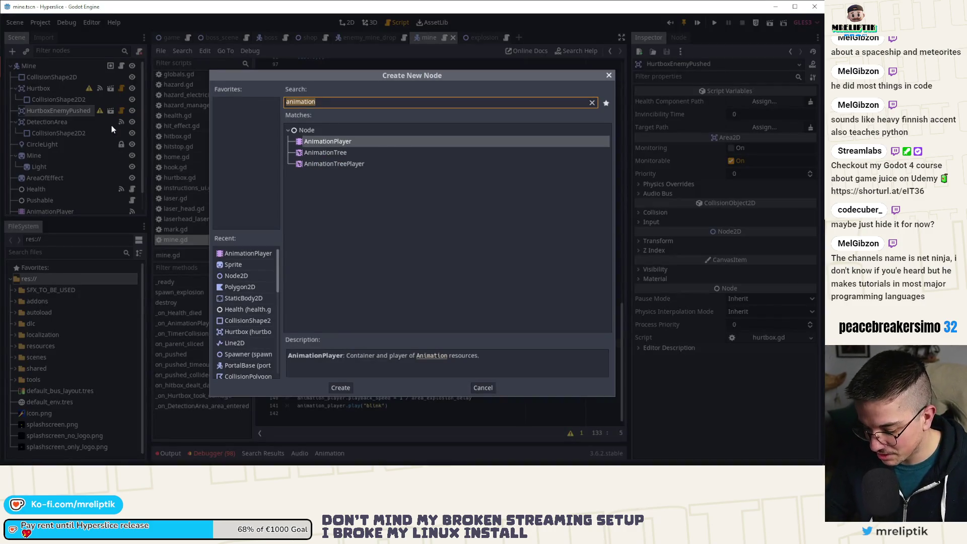
pyautogui.write('collisionshape')
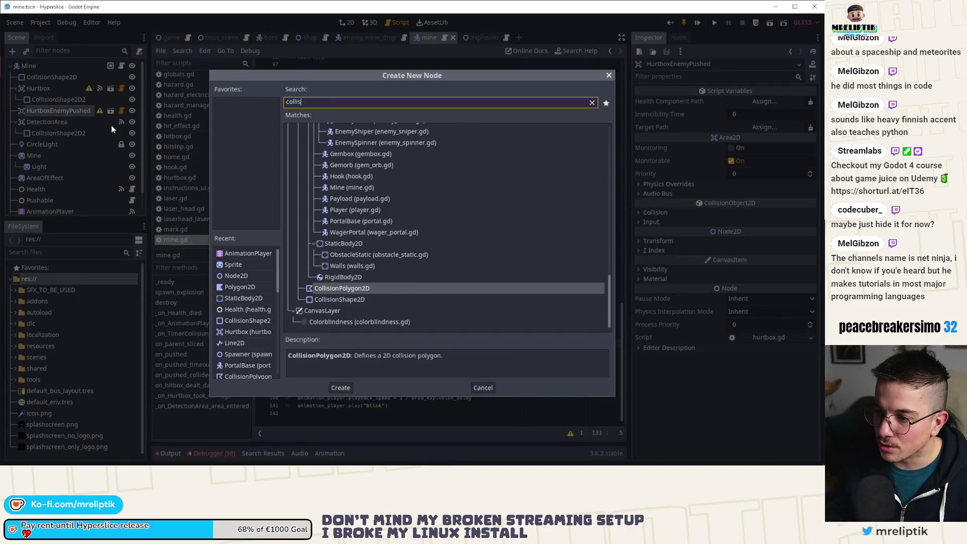
pyautogui.press('Return')
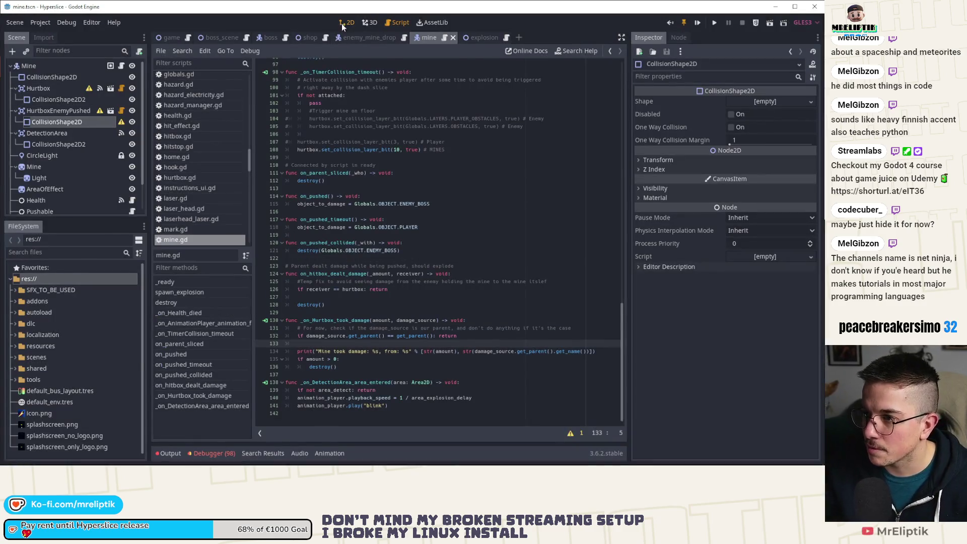
pyautogui.click(346, 22)
pyautogui.scroll(-5, 335, 217)
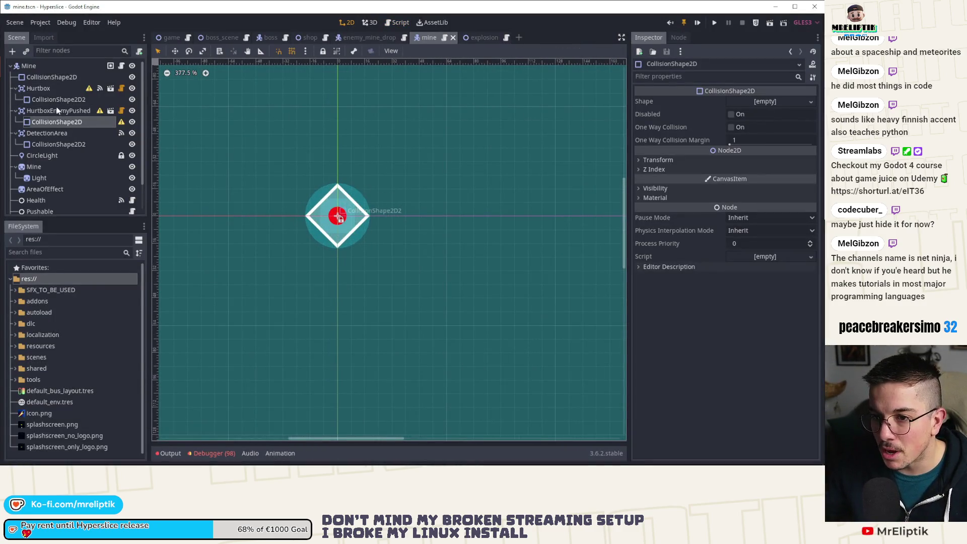
# Step: Give the new CollisionShape2D a CircleShape2D enlarged past the diamond hurtbox, and save the scene
pyautogui.click(328, 215)
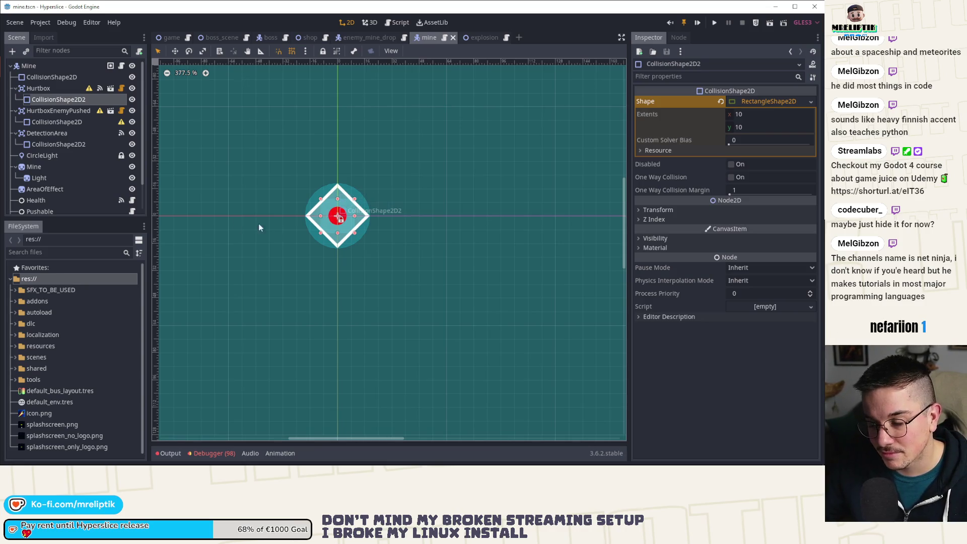
pyautogui.click(56, 122)
pyautogui.click(765, 101)
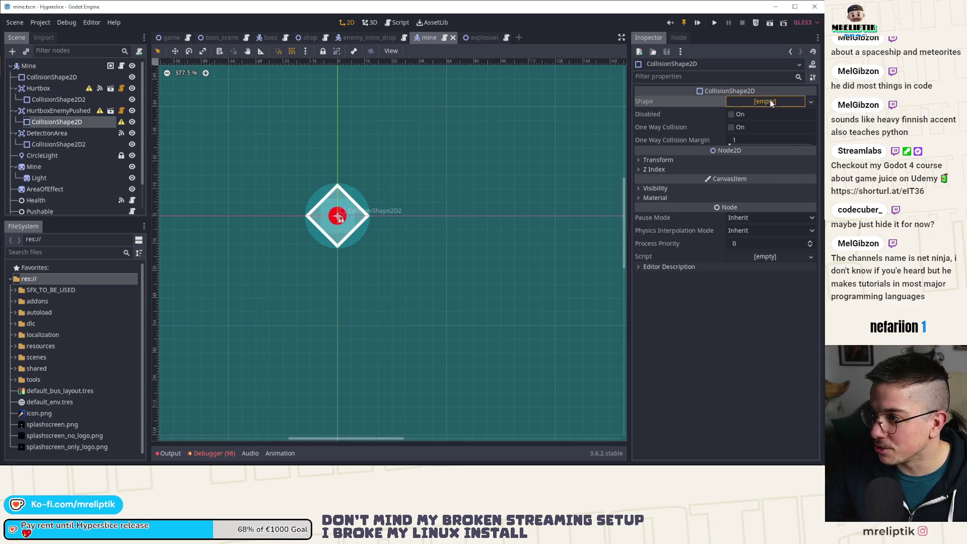
pyautogui.click(751, 125)
pyautogui.moveTo(354, 216); pyautogui.dragTo(384, 216)
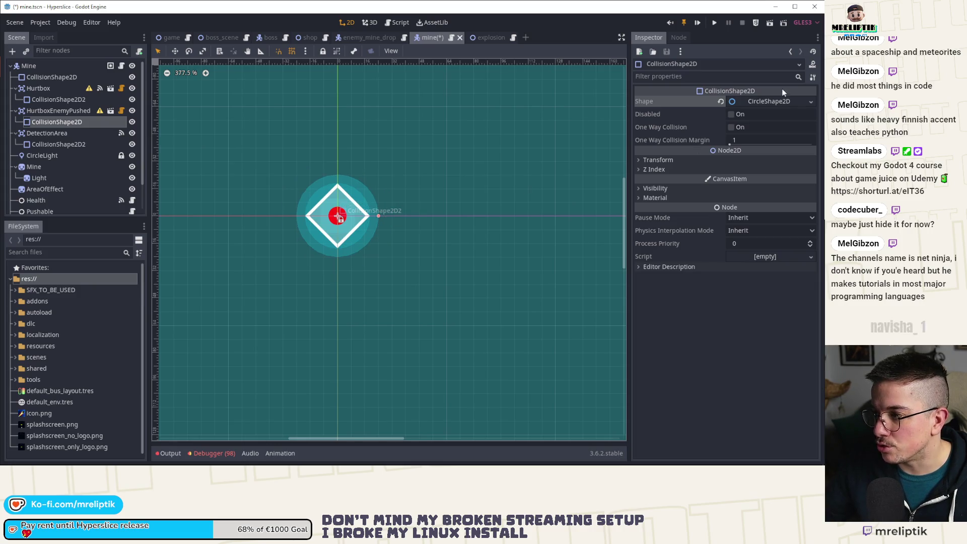
pyautogui.hotkey('ctrl', 's')
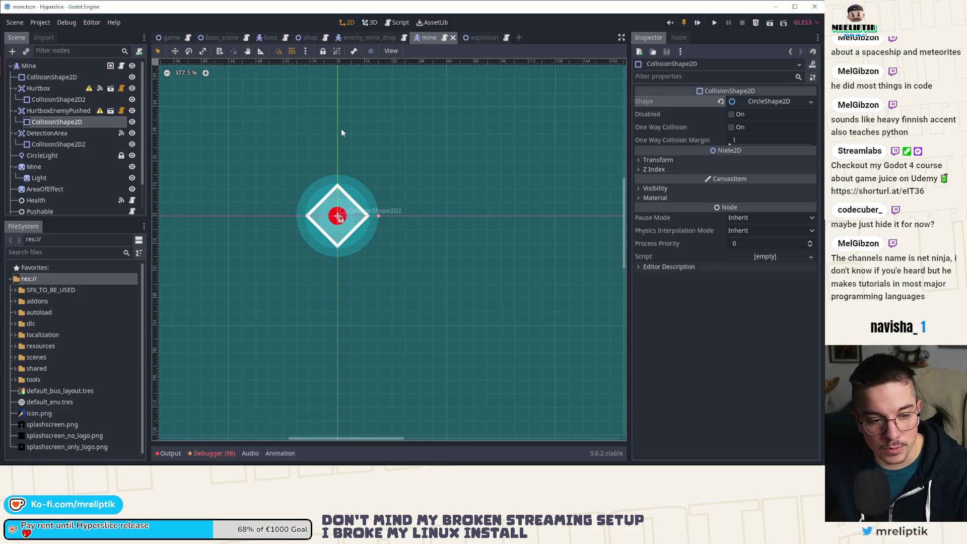
pyautogui.click(75, 132)
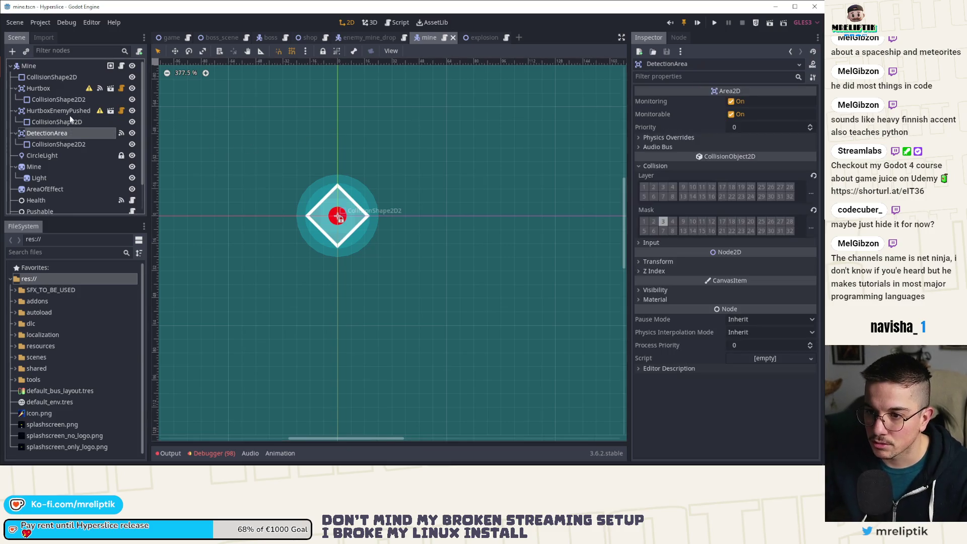
# Step: Select HurtboxEnemyPushed, save, and glance at the output log and its collision shape
pyautogui.click(70, 113)
pyautogui.hotkey('ctrl', 's')
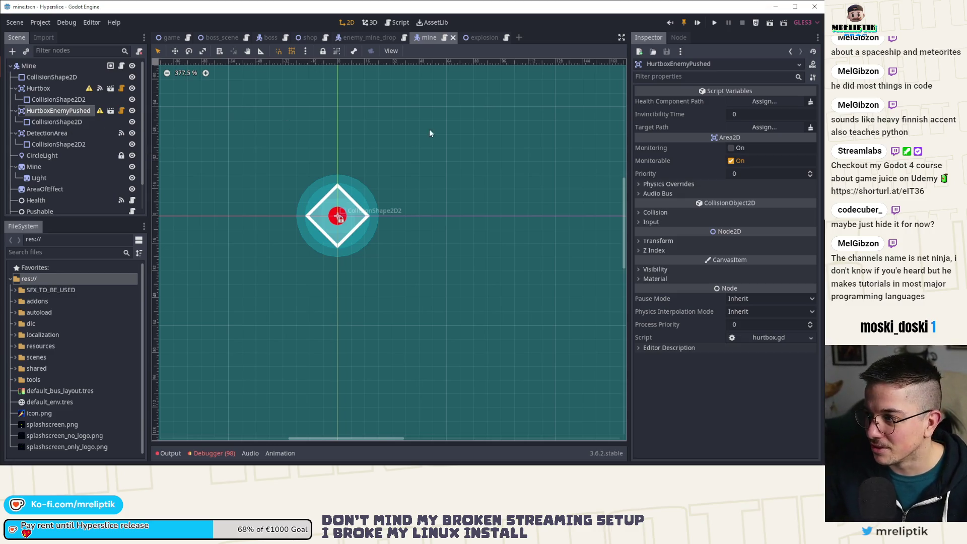
pyautogui.click(198, 452)
pyautogui.click(177, 455)
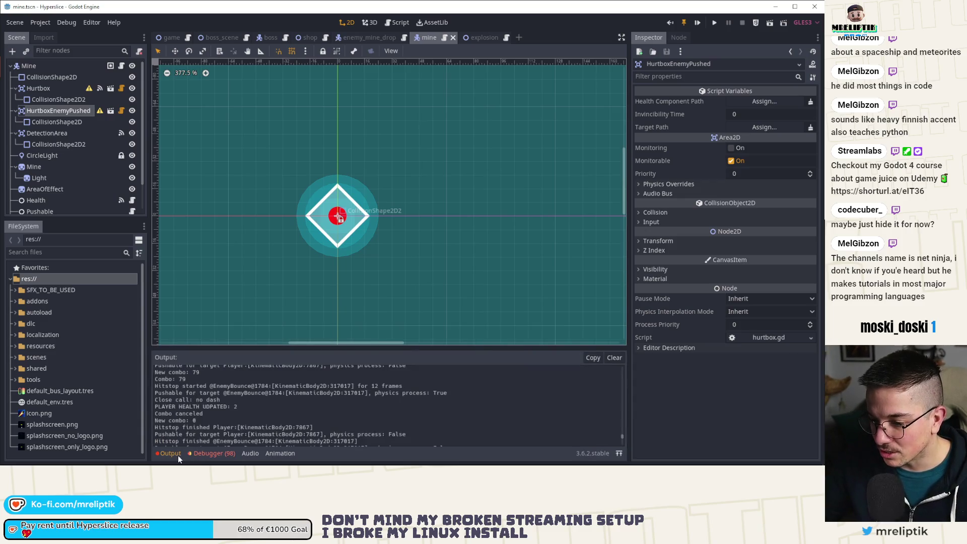
pyautogui.click(177, 455)
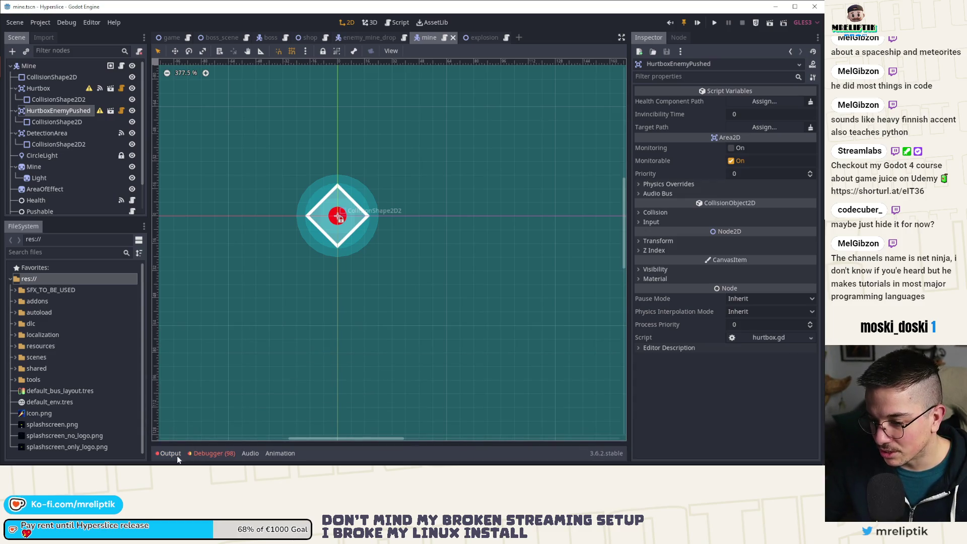
pyautogui.click(58, 122)
pyautogui.click(62, 112)
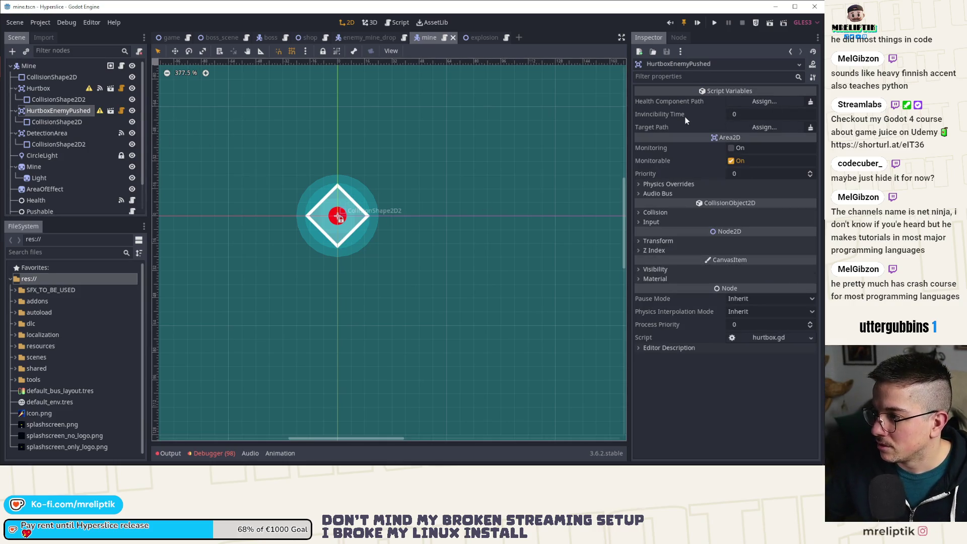
# Step: Untick collision layer 1 on HurtboxEnemyPushed, then view the original Hurtbox's named layers
pyautogui.click(656, 212)
pyautogui.click(645, 234)
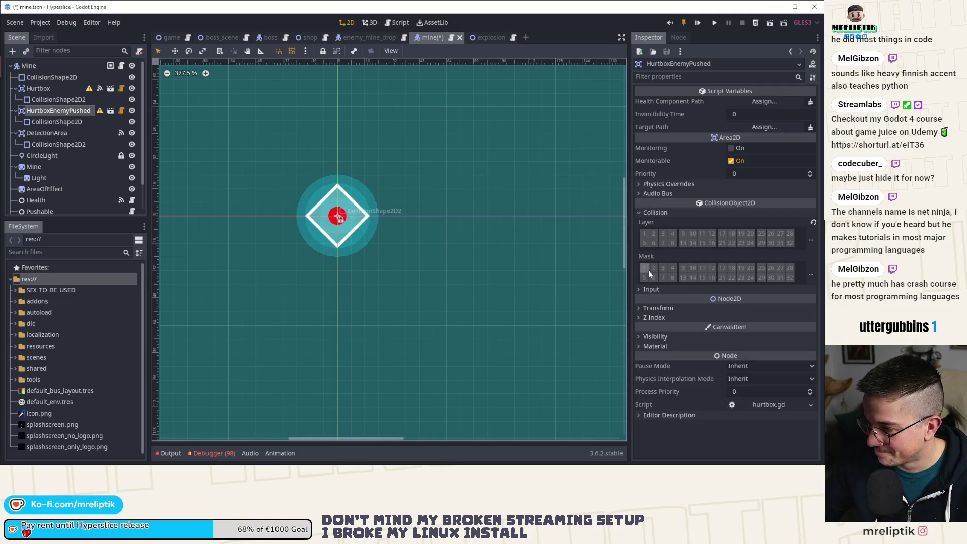
pyautogui.click(45, 91)
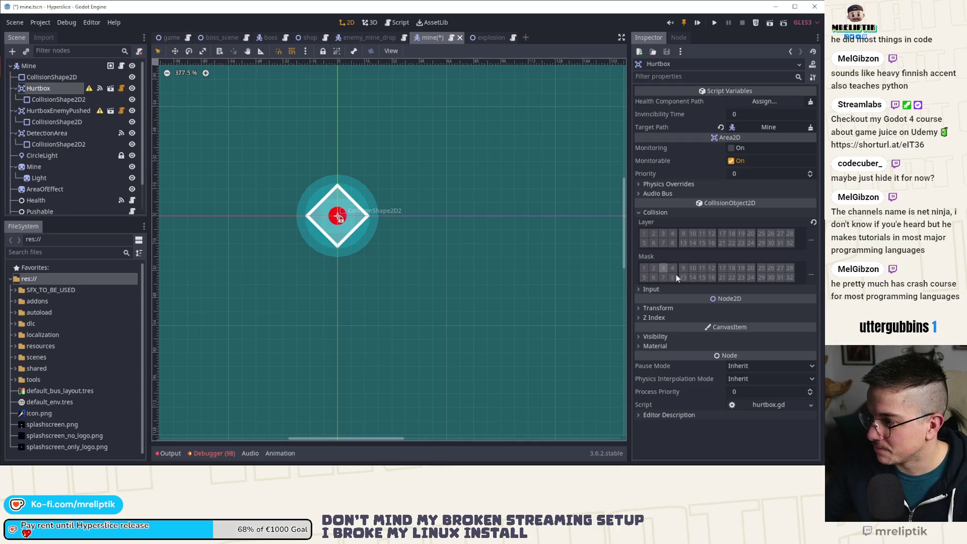
pyautogui.click(811, 246)
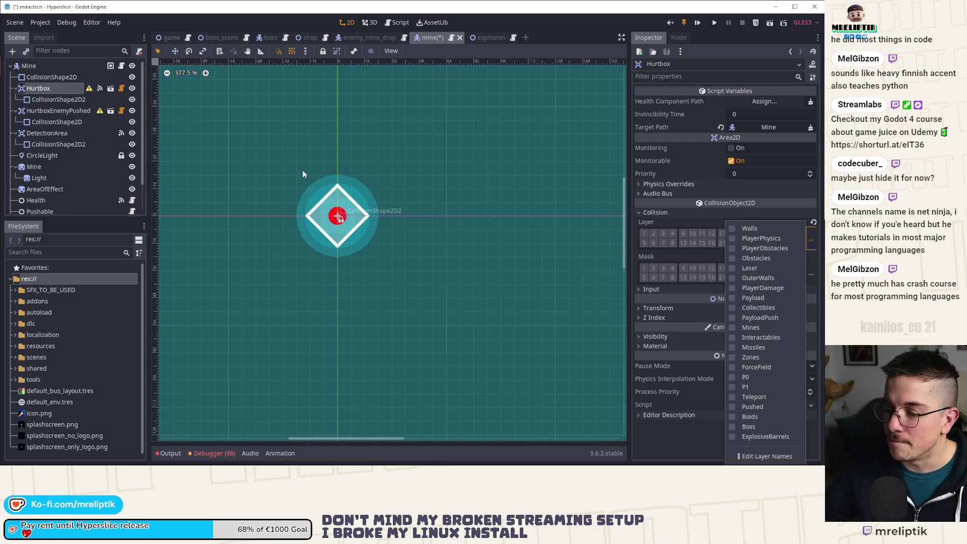